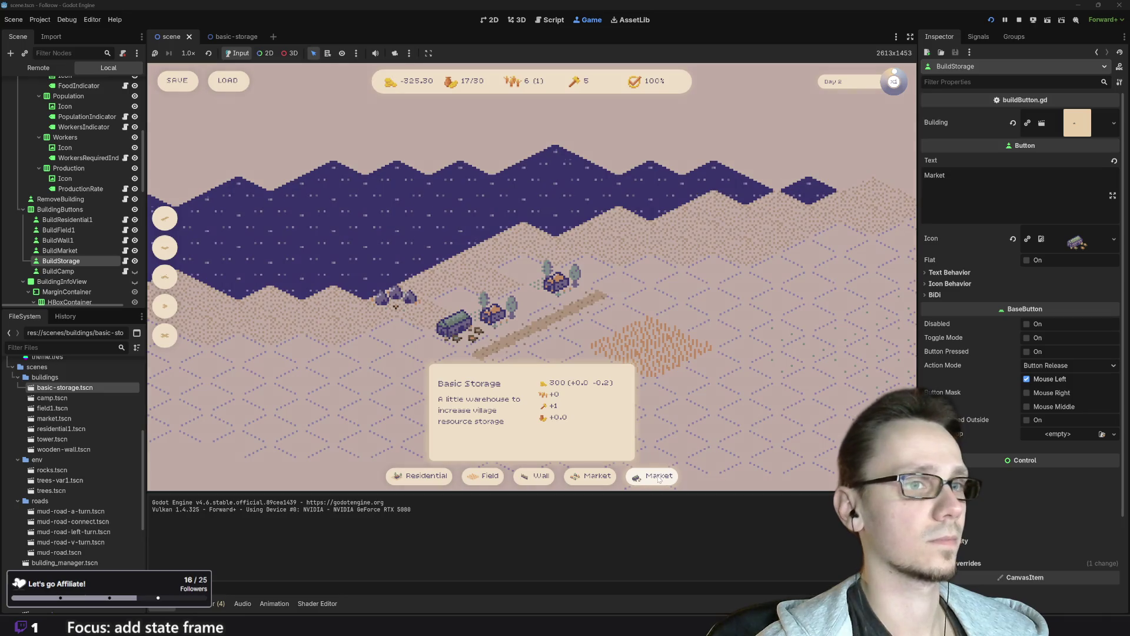
# Step: Stop the game and change the build button's Text property from Market to Storage
pyautogui.click(1020, 21)
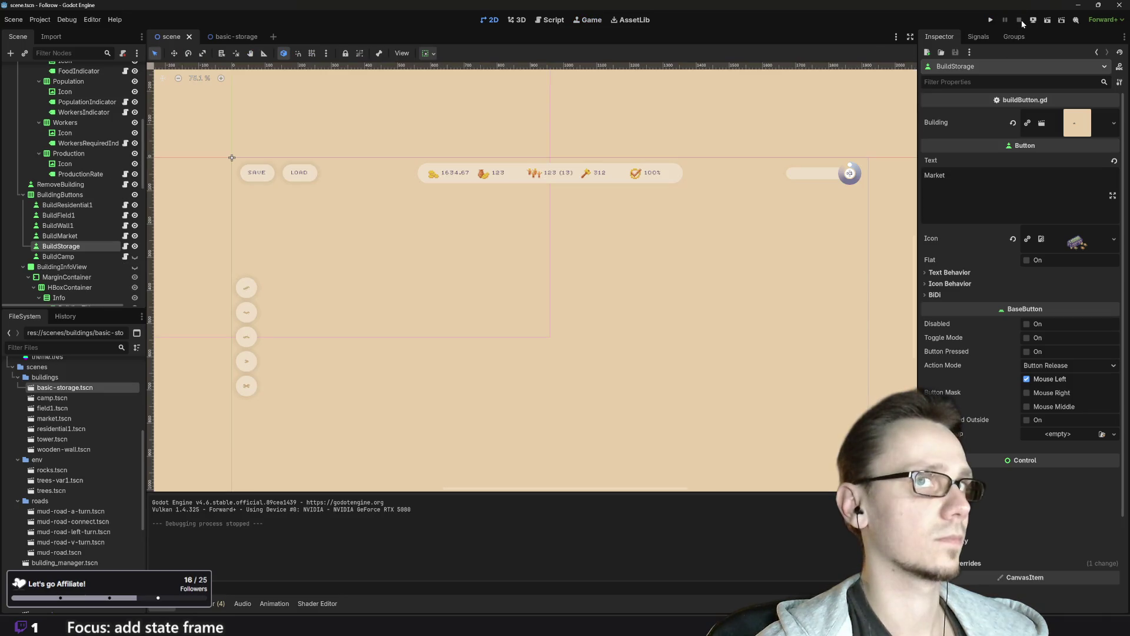
pyautogui.scroll(-5, 612, 347)
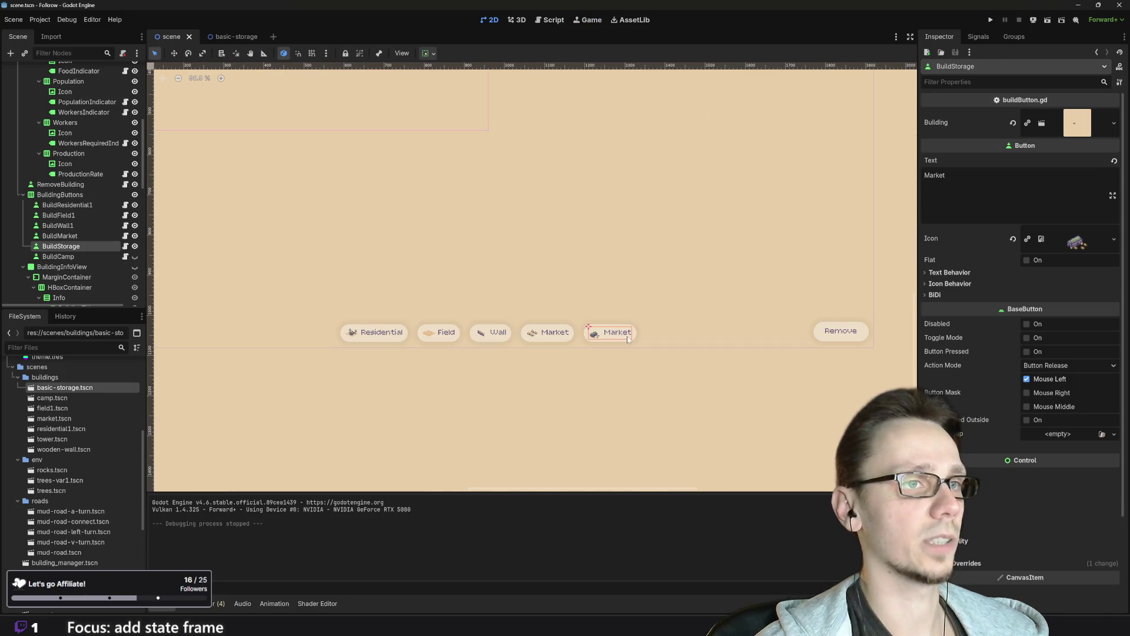
pyautogui.doubleClick(936, 176)
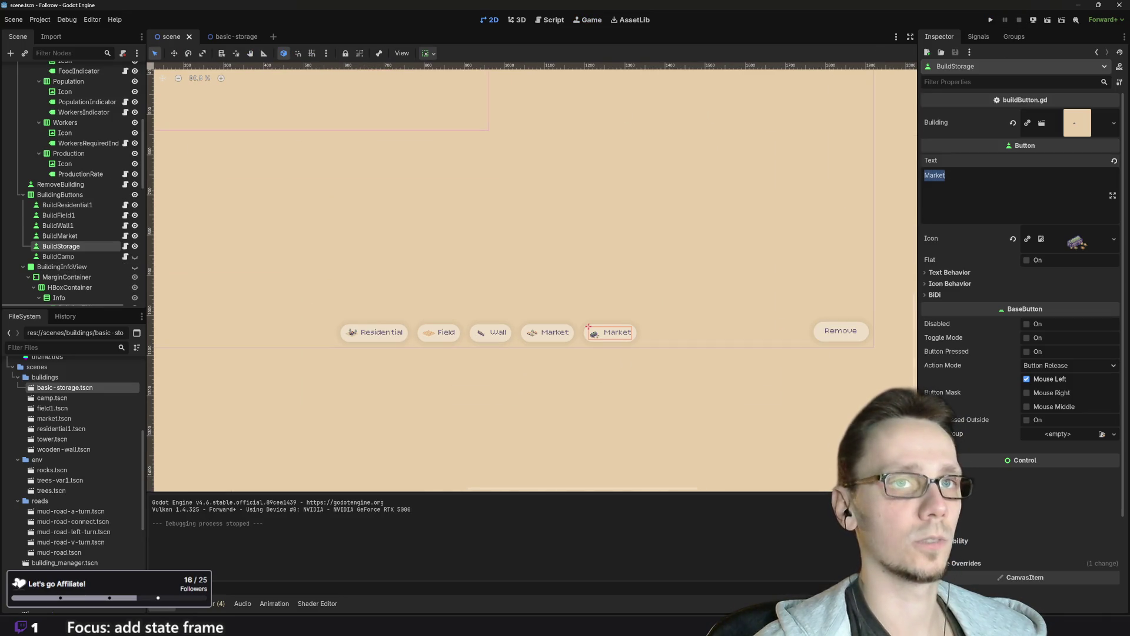
pyautogui.write('Storage')
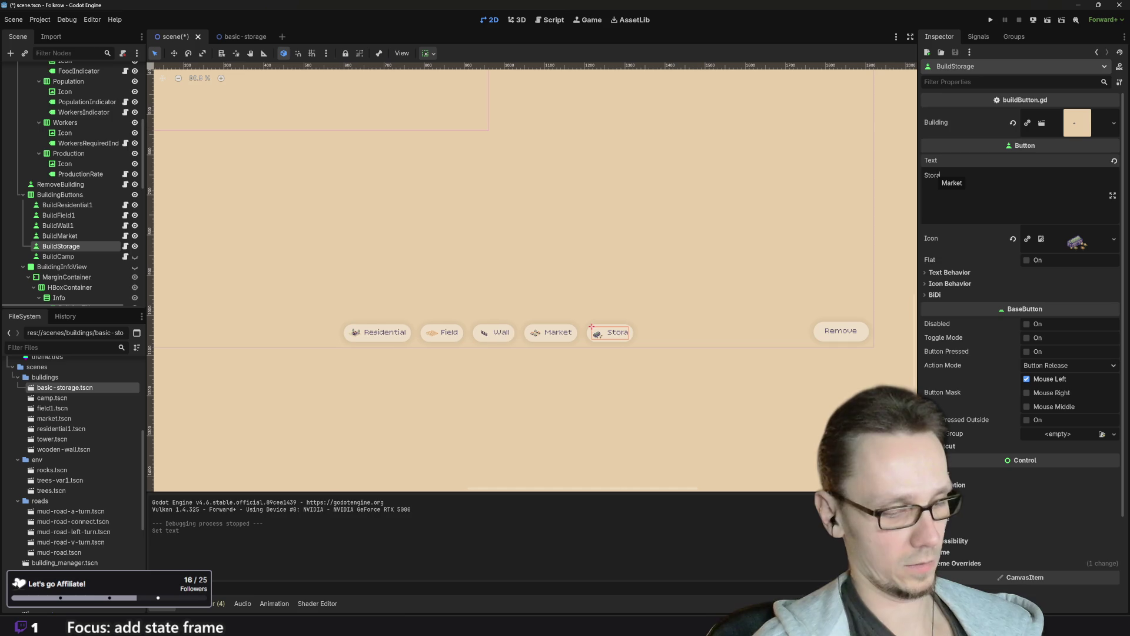
pyautogui.press('Return')
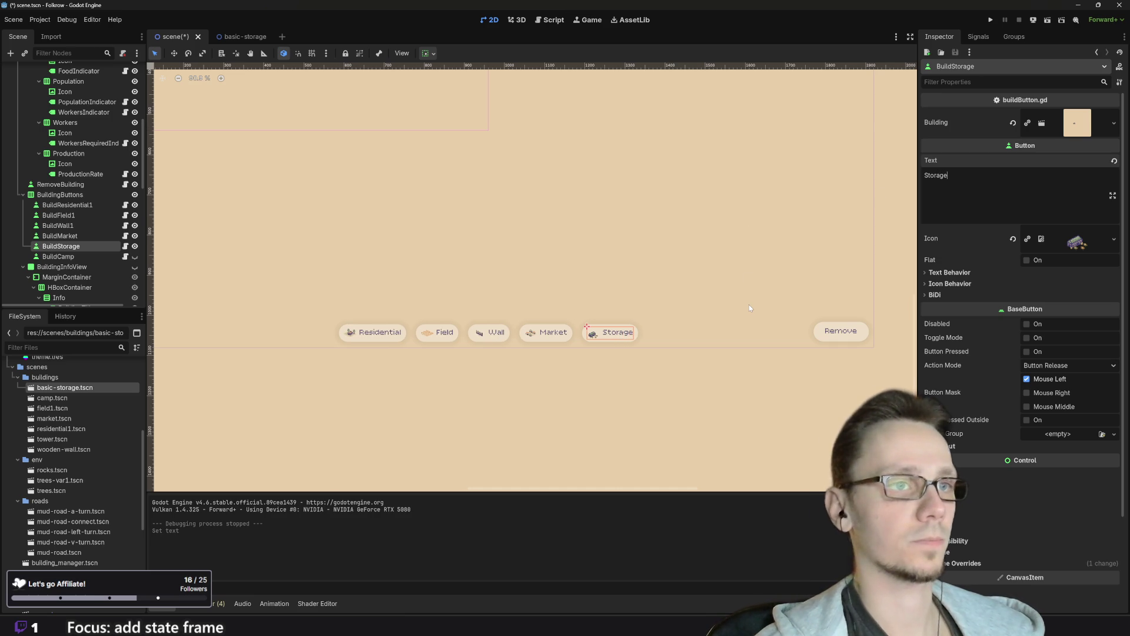
pyautogui.press('BackSpace')
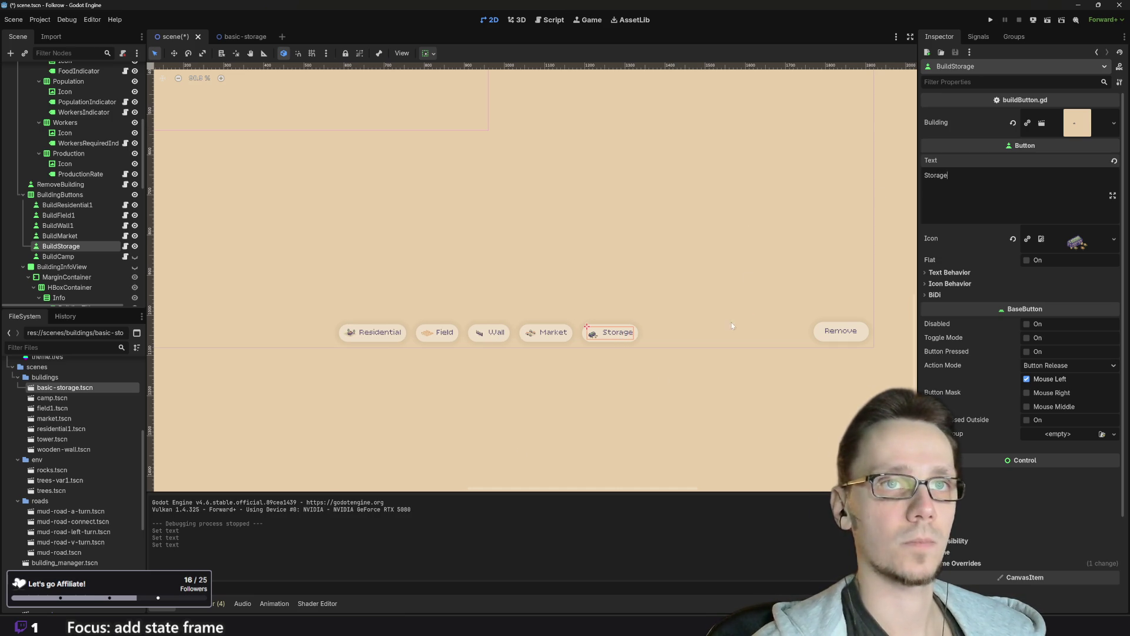
pyautogui.click(521, 409)
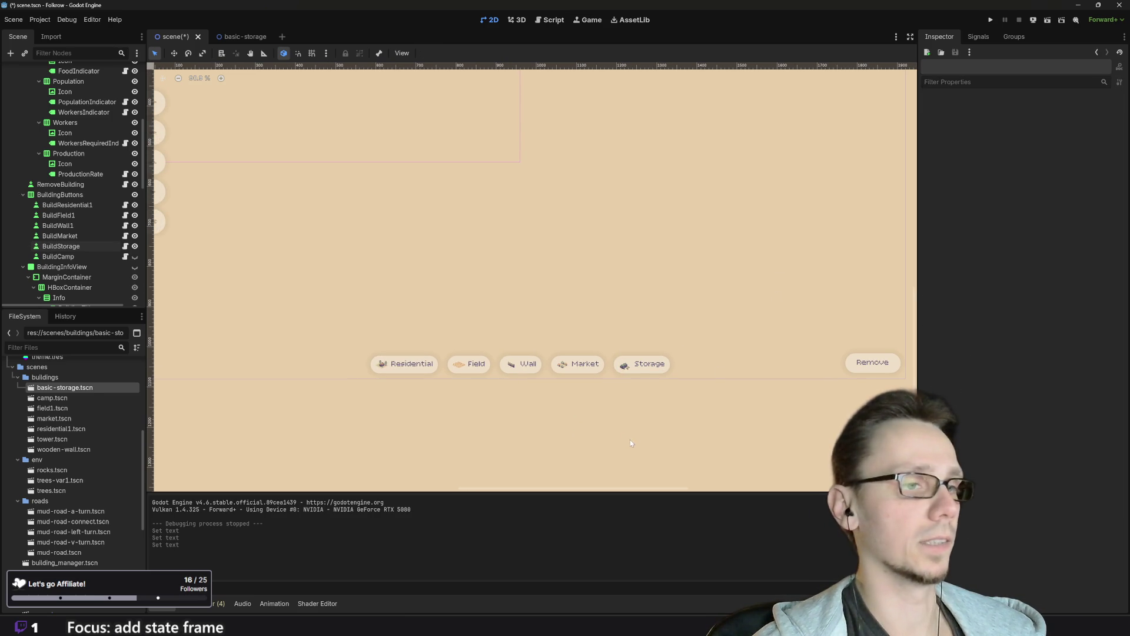
# Step: In Piskel, close the export settings and move the storage sprite slightly up in its frame
pyautogui.moveTo(460, 607)
pyautogui.click(518, 579)
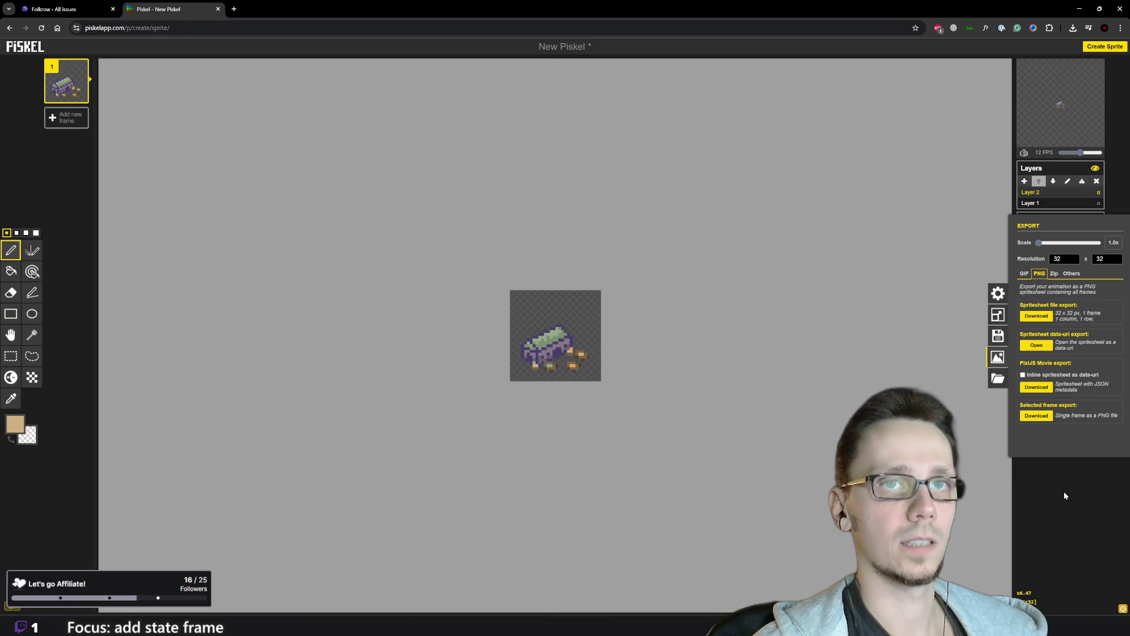
pyautogui.click(1097, 509)
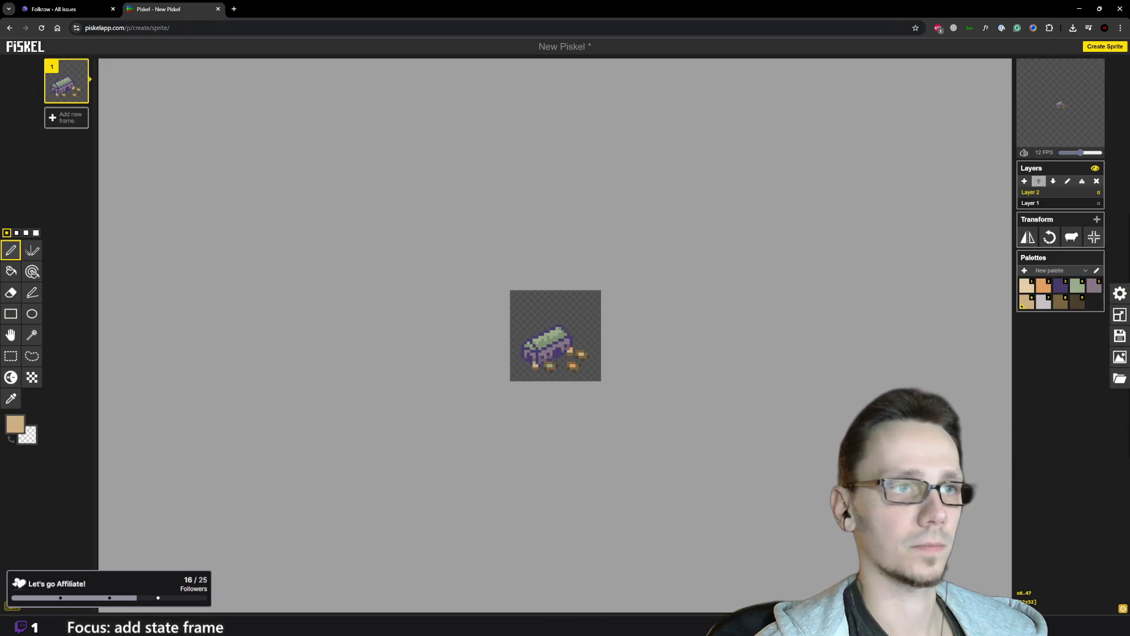
pyautogui.scroll(2, 578, 392)
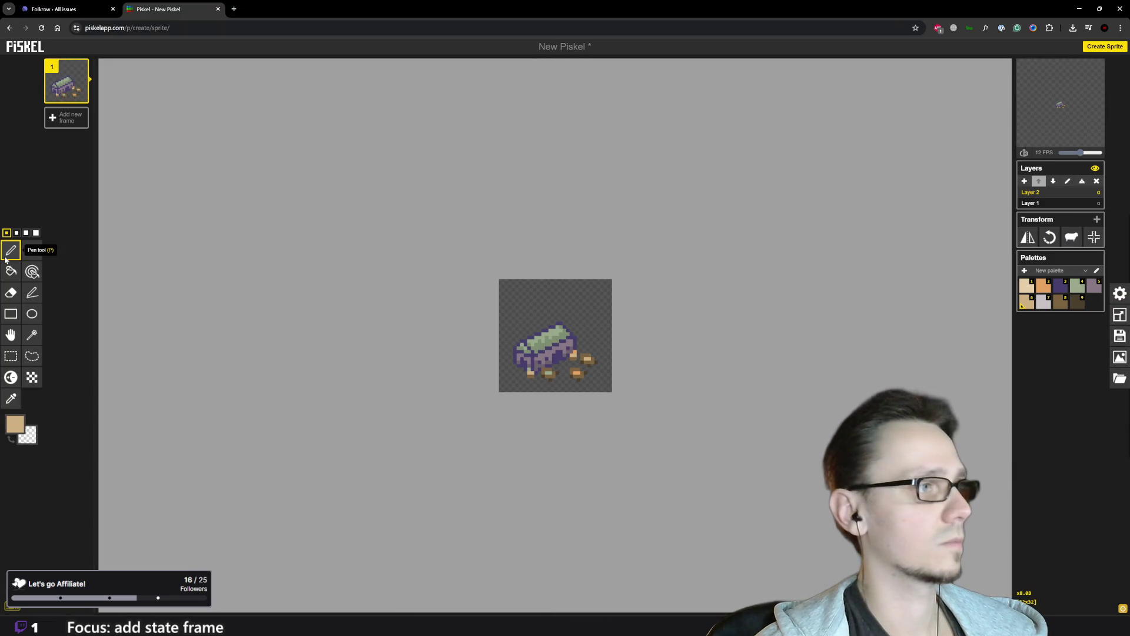
pyautogui.click(11, 335)
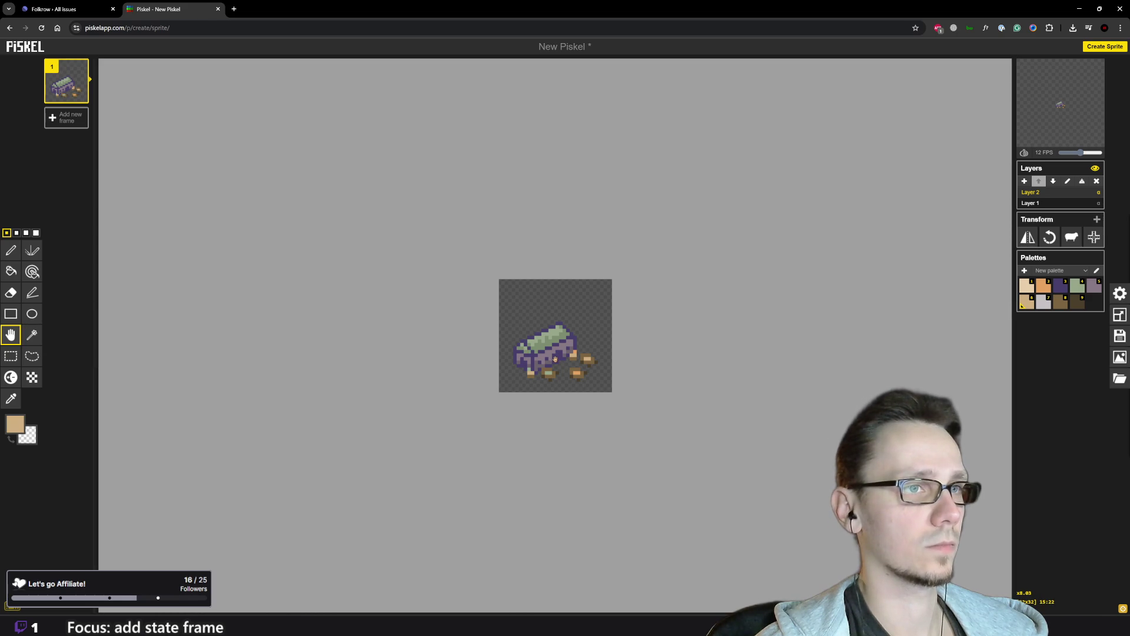
pyautogui.moveTo(554, 356); pyautogui.dragTo(556, 343)
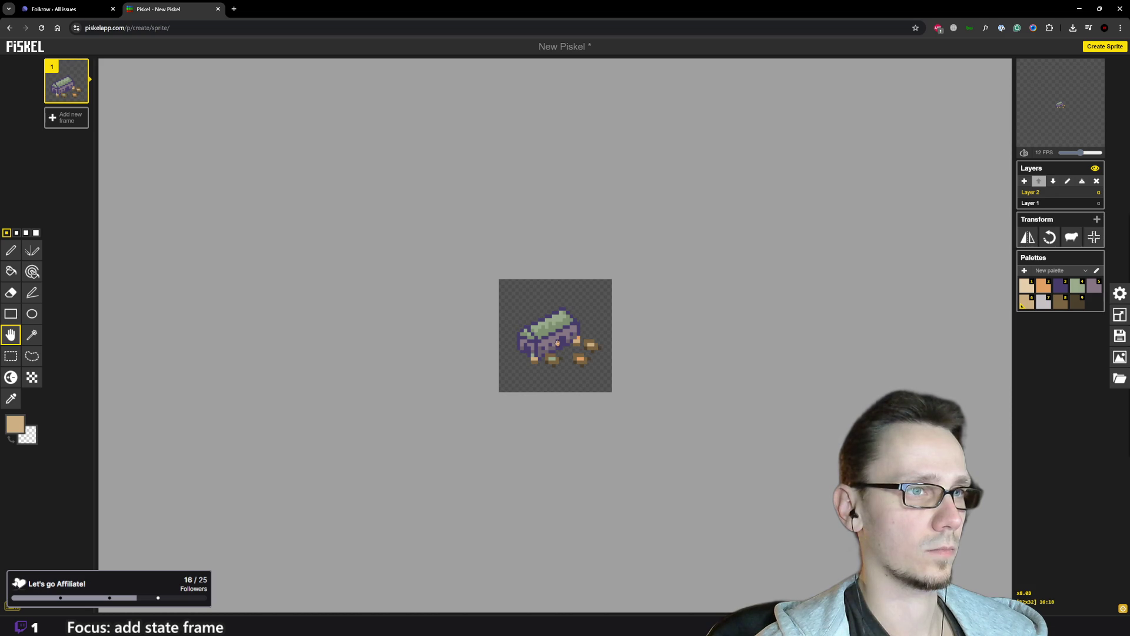
# Step: Export the sprite as a PNG spritesheet and return to Godot
pyautogui.moveTo(1073, 63)
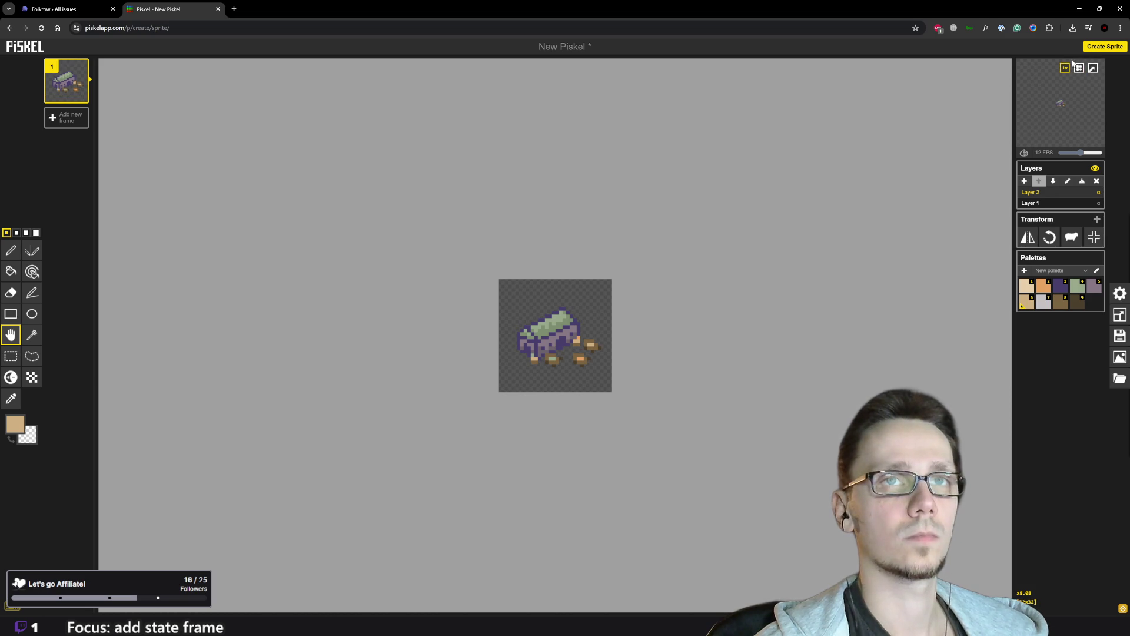
pyautogui.click(1120, 358)
pyautogui.click(1036, 316)
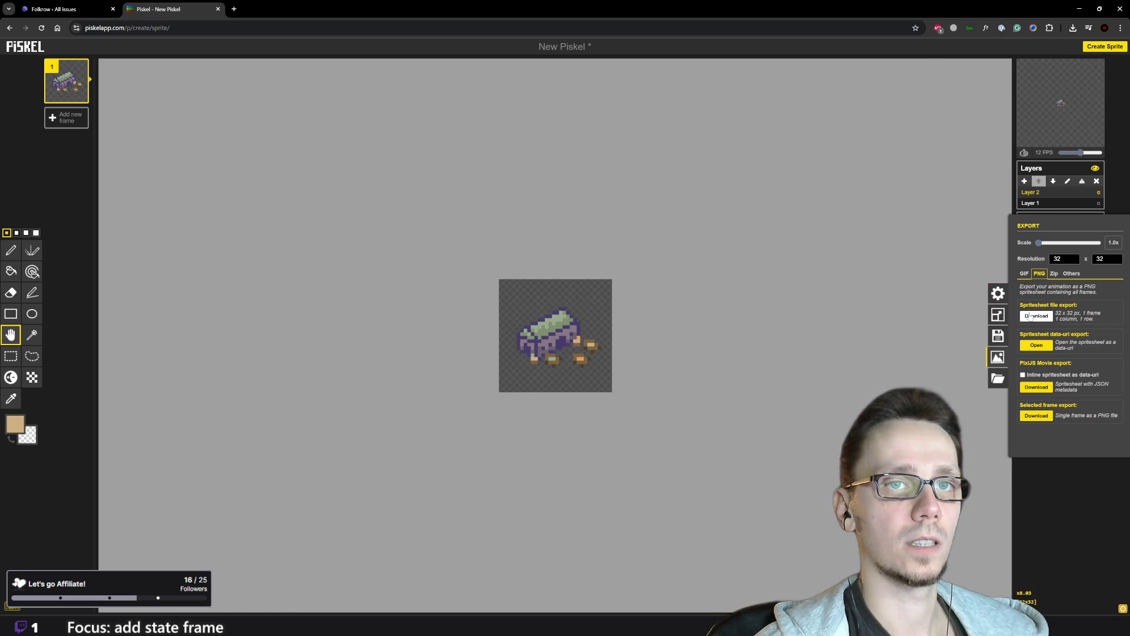
pyautogui.click(832, 322)
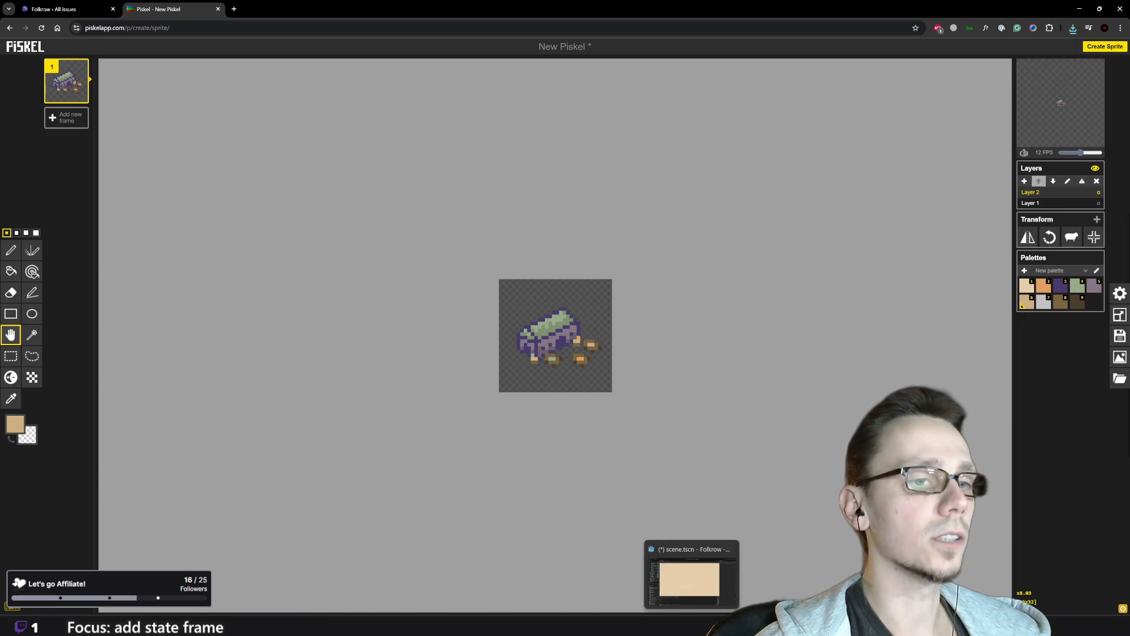
pyautogui.click(692, 575)
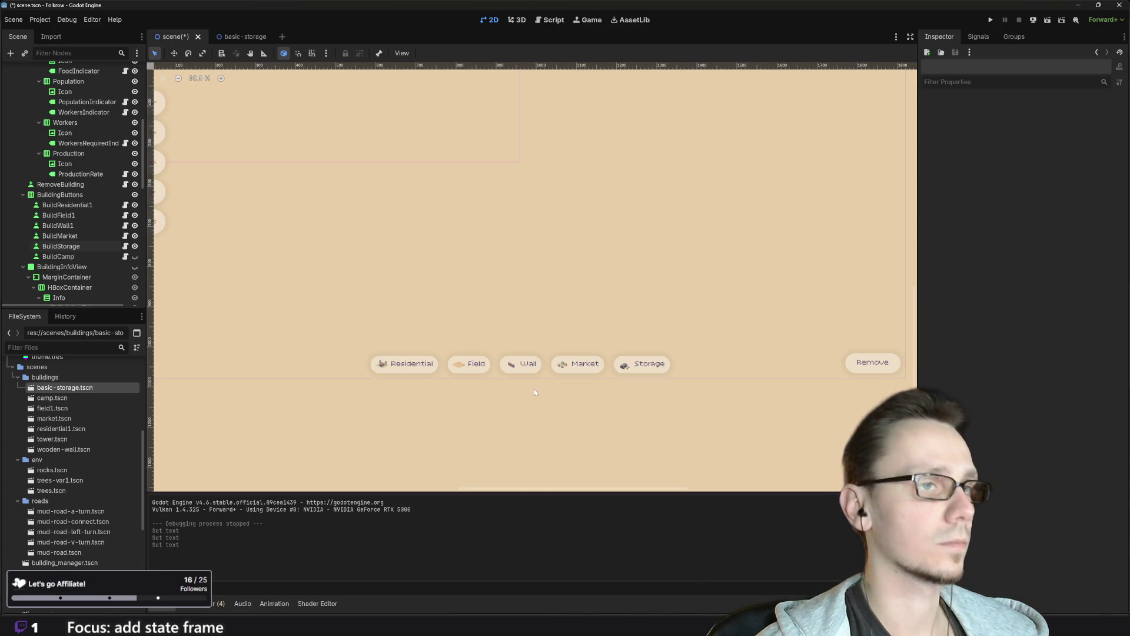
# Step: Rename the exported New Piskel (8).png in Downloads to basic-storage-icon.png
pyautogui.scroll(5, 115, 484)
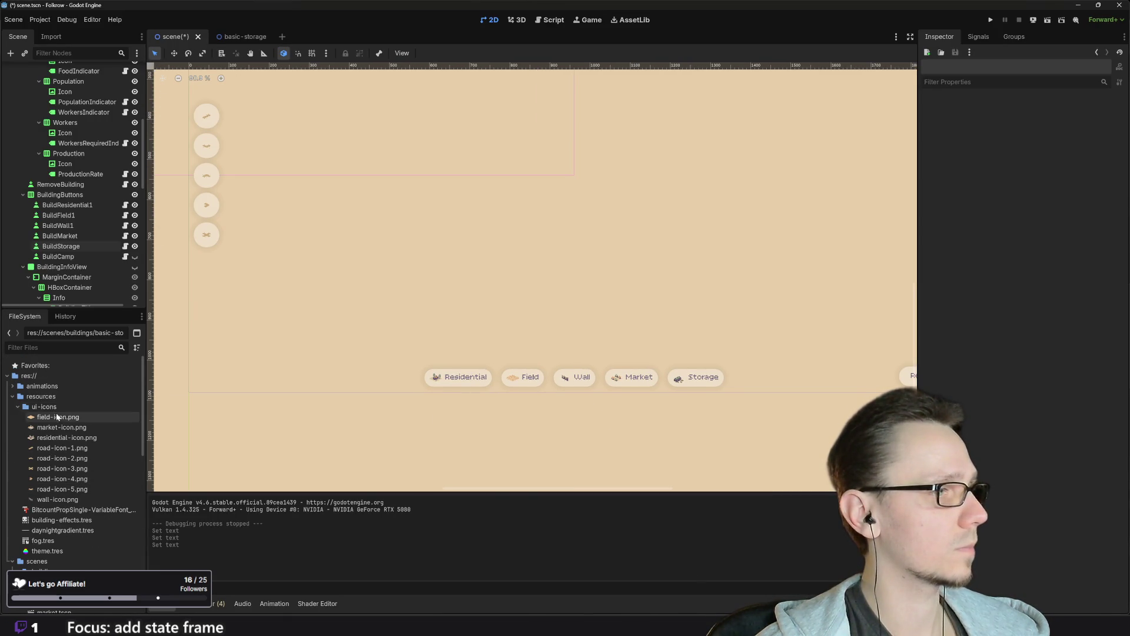
pyautogui.moveTo(458, 614)
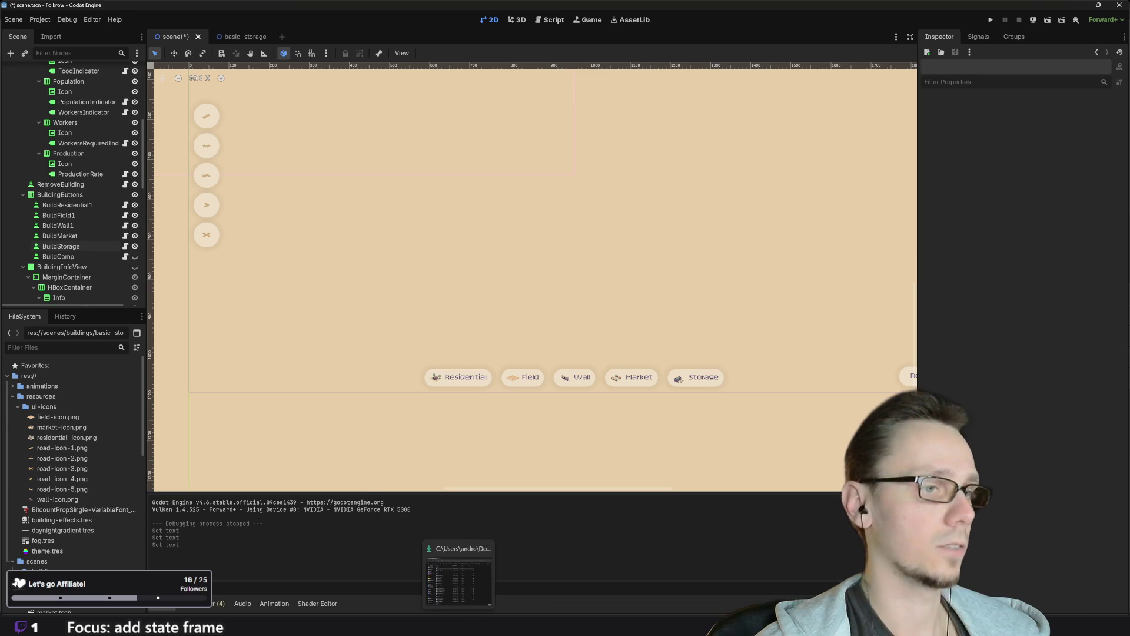
pyautogui.click(447, 546)
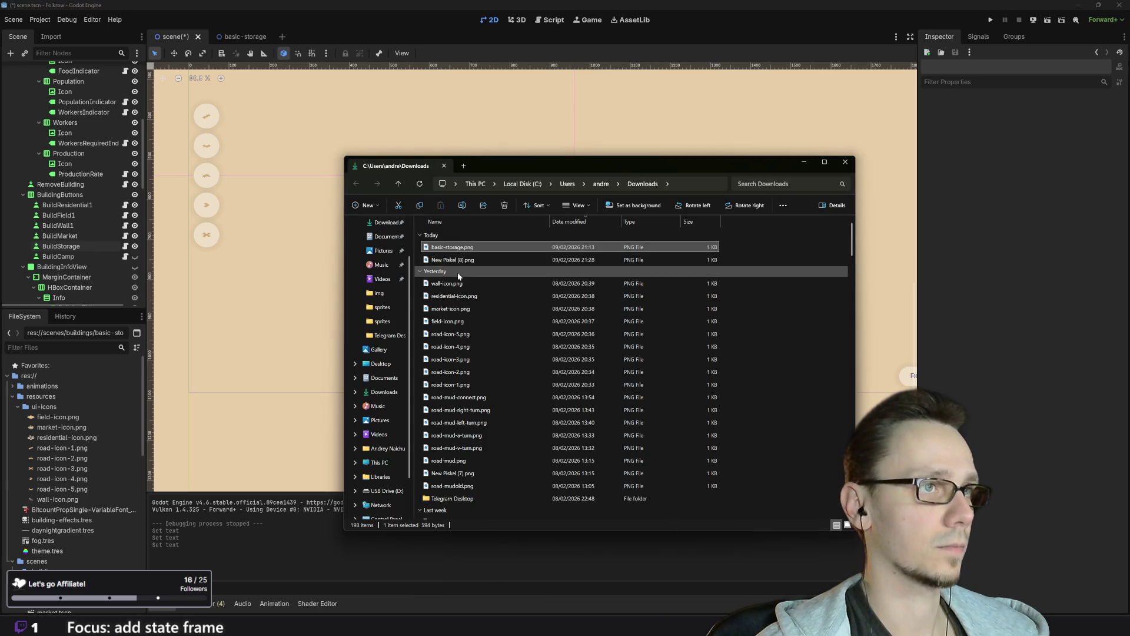
pyautogui.click(445, 260)
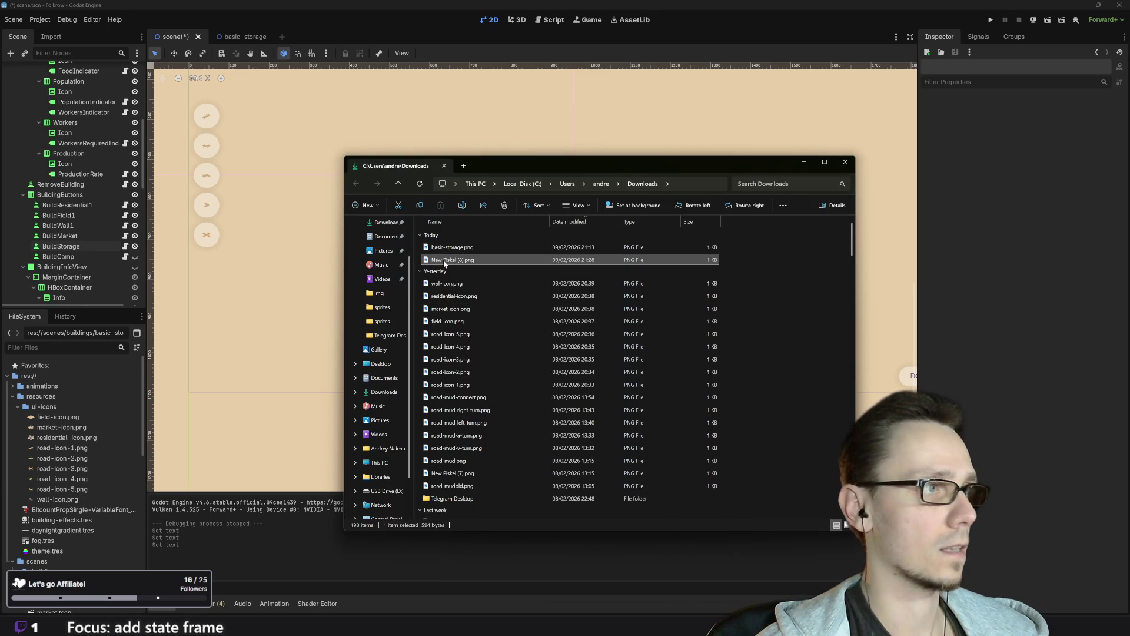
pyautogui.press('F2')
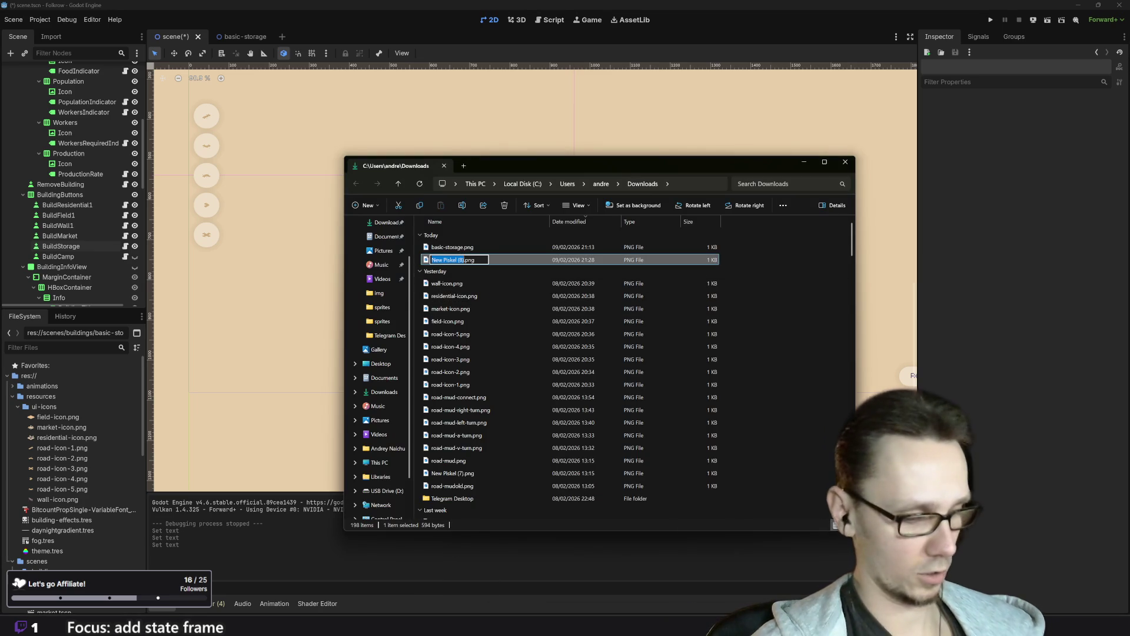
pyautogui.write('storage')
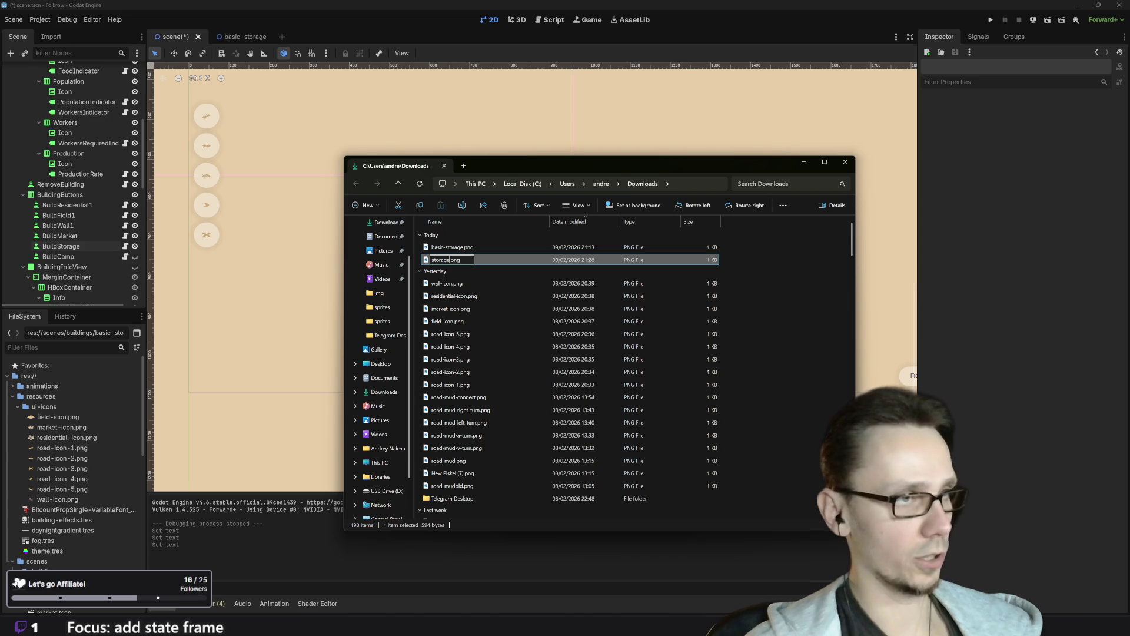
pyautogui.write('basic-')
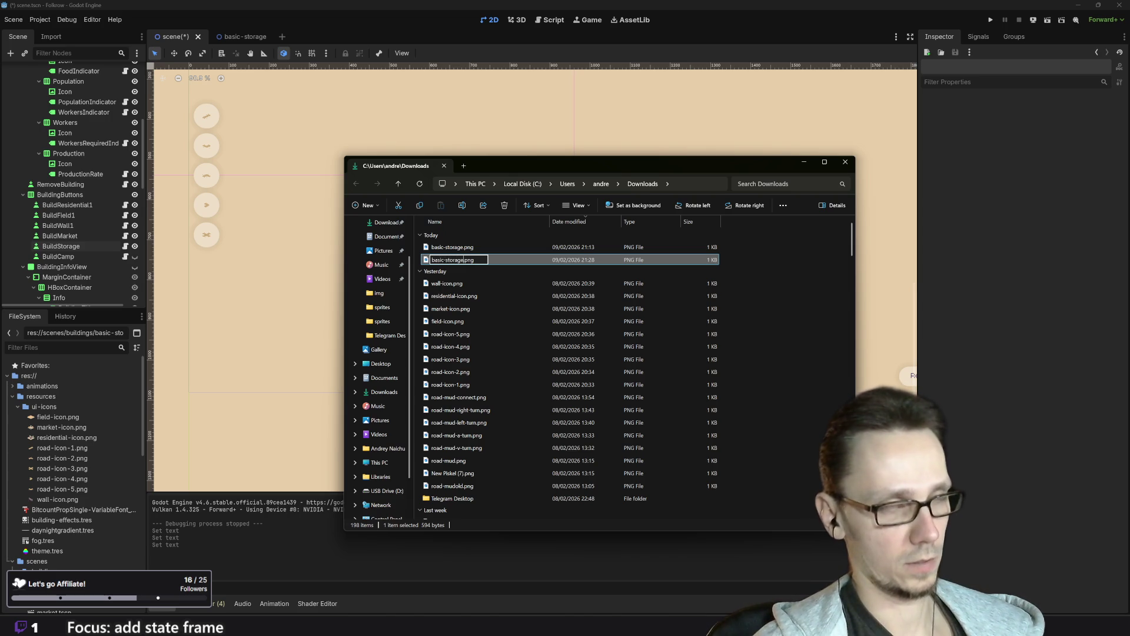
pyautogui.write('-icon')
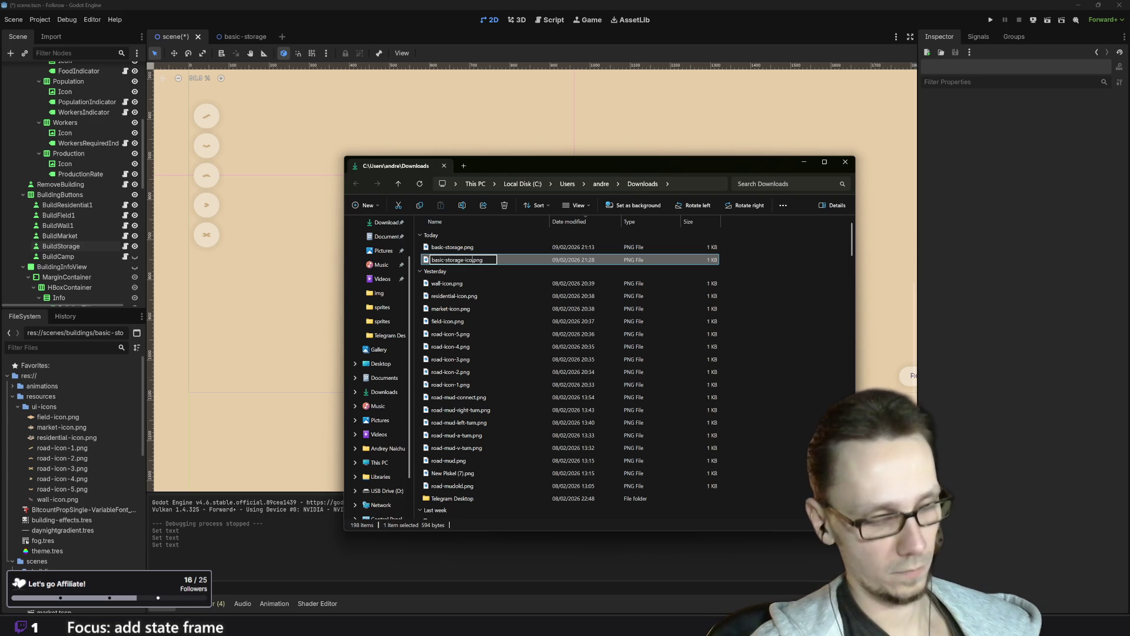
pyautogui.press('Return')
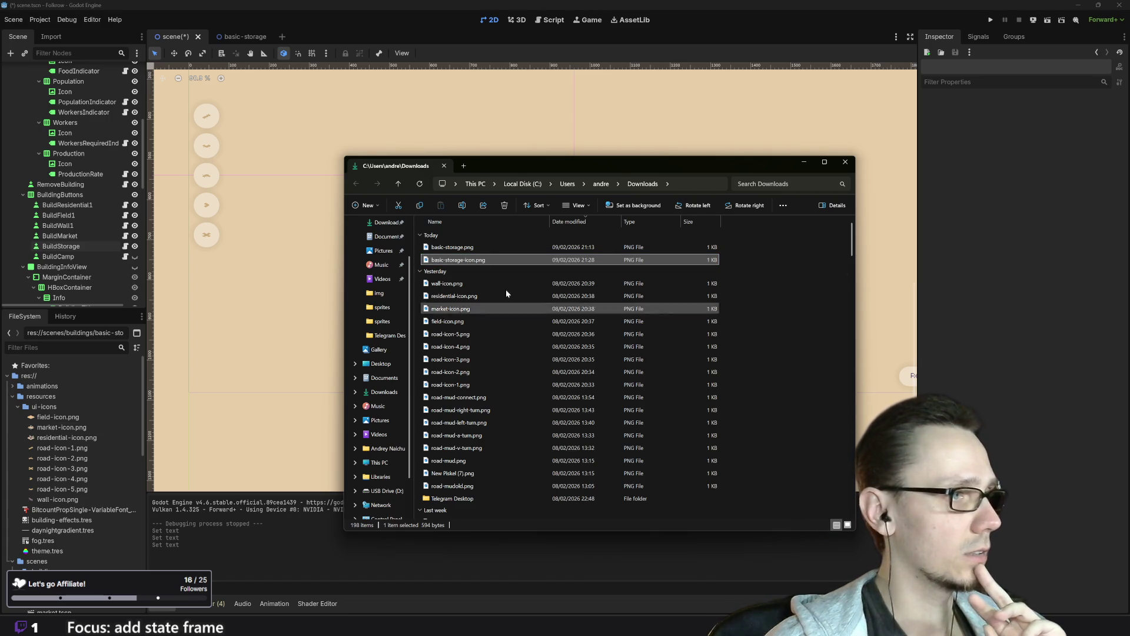
# Step: Set basic-storage-icon.png as the BuildStorage button's Icon and save scene.tscn
pyautogui.click(845, 162)
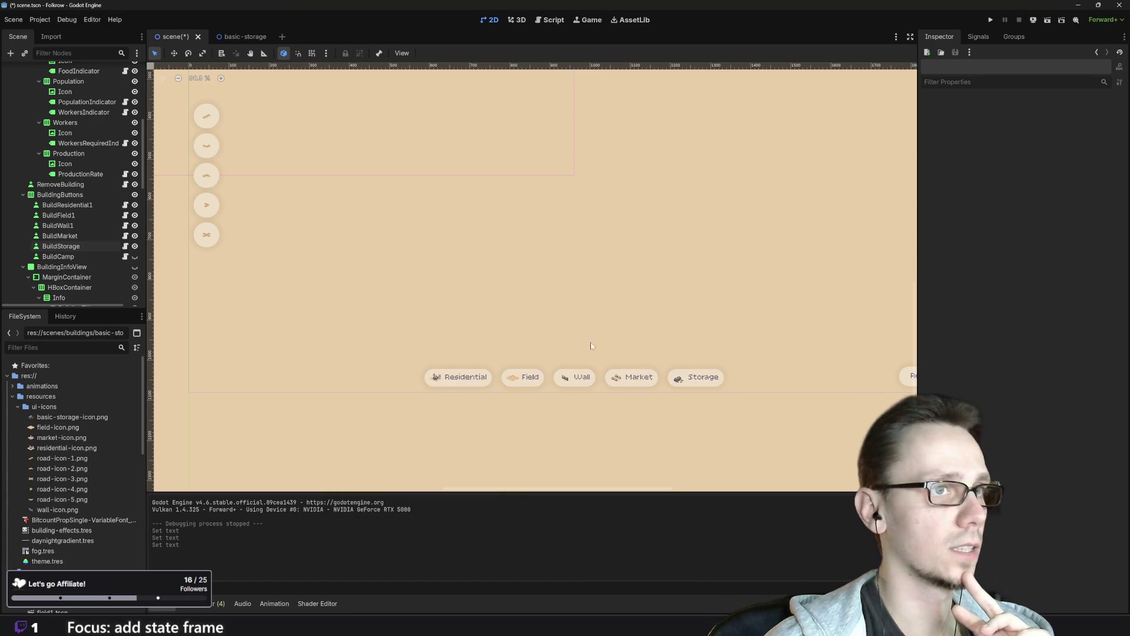
pyautogui.click(680, 382)
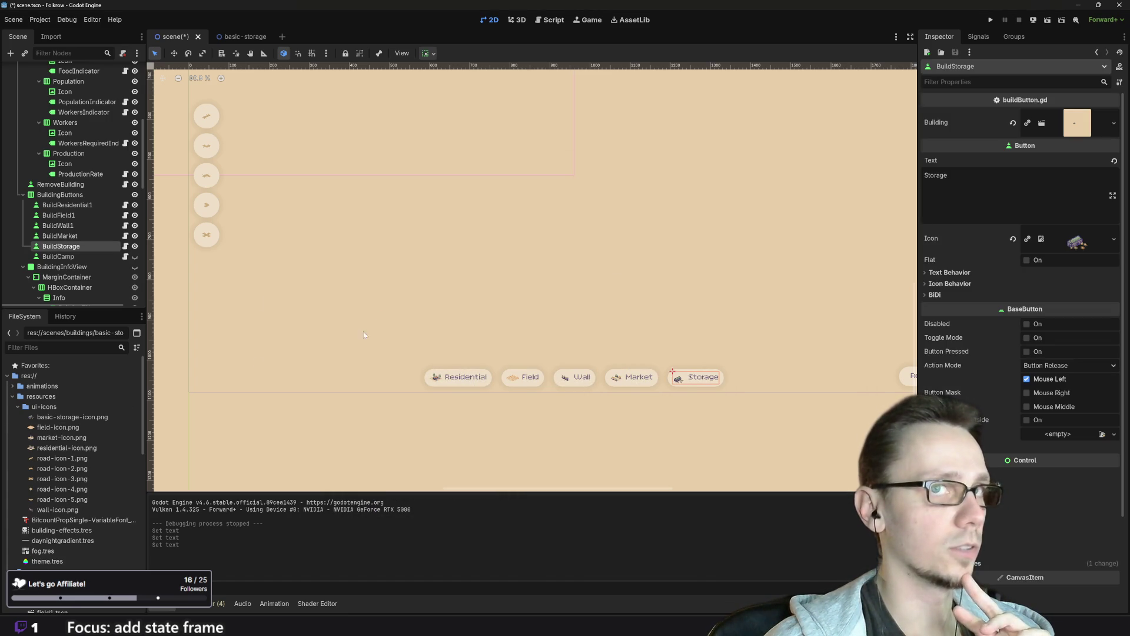
pyautogui.click(69, 418)
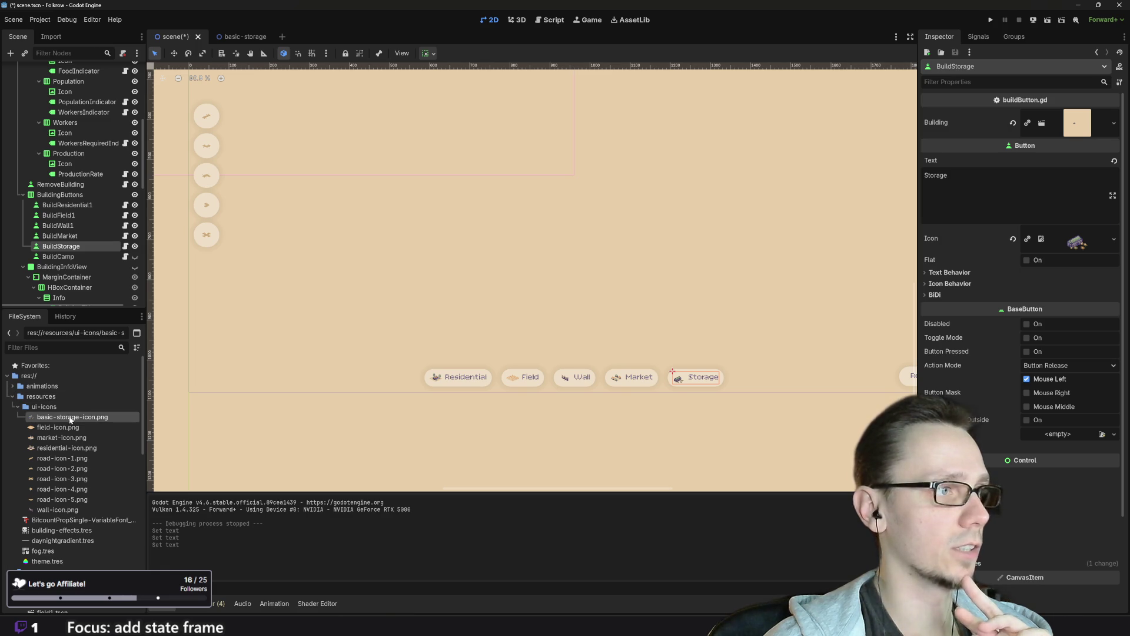
pyautogui.moveTo(69, 418)
pyautogui.mouseDown()
pyautogui.moveTo(731, 356)
pyautogui.moveTo(1040, 245)
pyautogui.moveTo(1077, 244)
pyautogui.mouseUp()
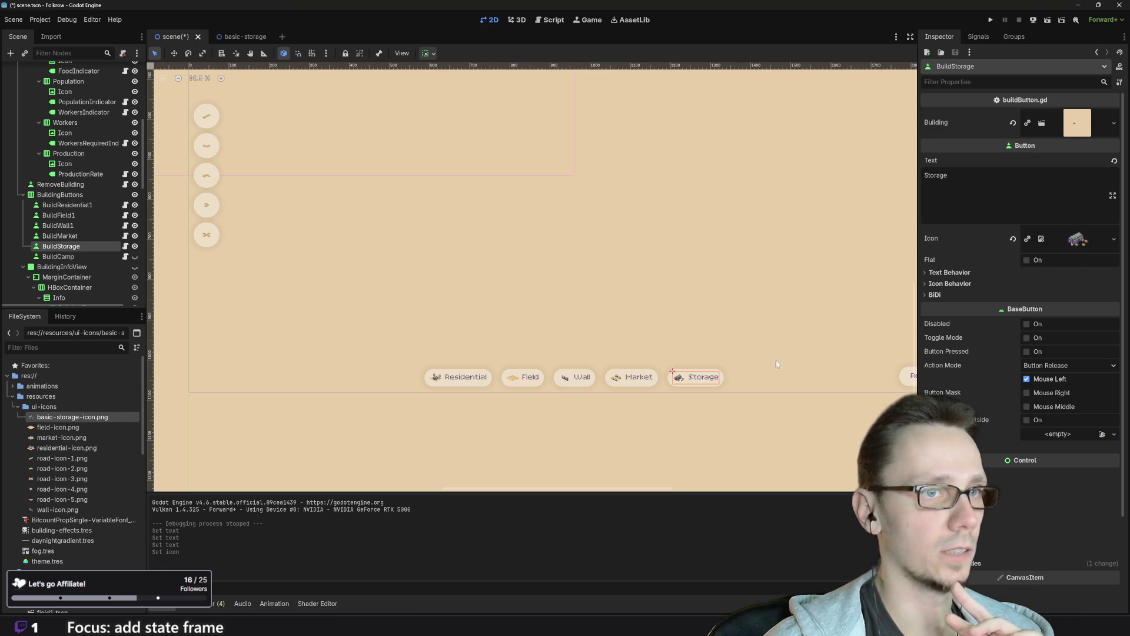
pyautogui.hotkey('ctrl', 's')
pyautogui.click(811, 344)
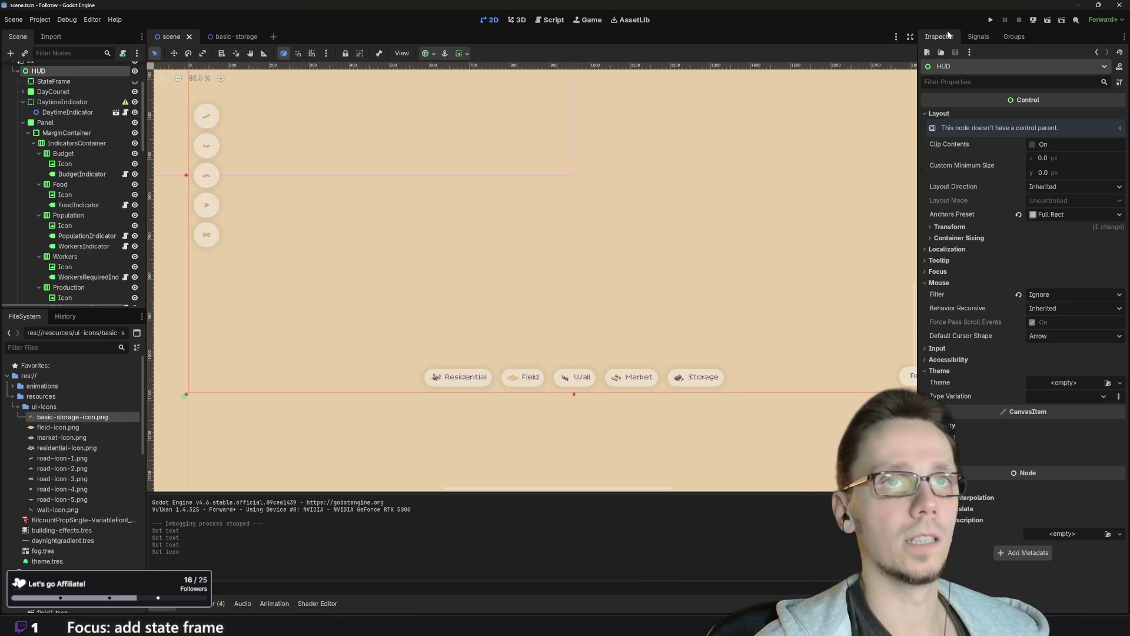
# Step: Run the project to check the Storage button's Basic Storage info card, then stop it
pyautogui.click(990, 20)
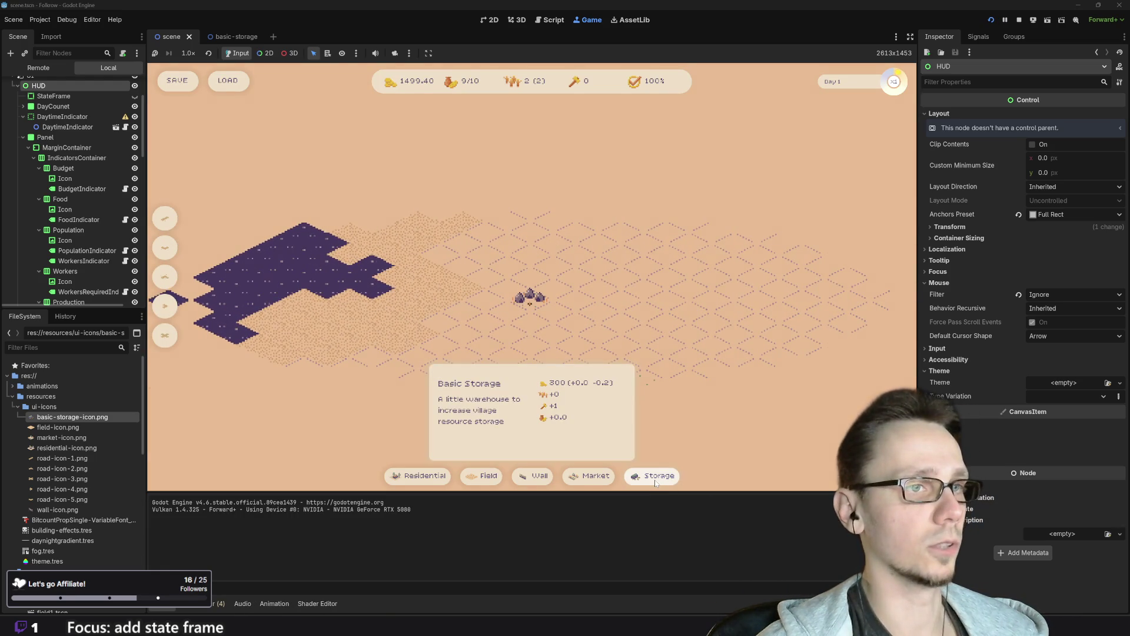
pyautogui.moveTo(655, 483)
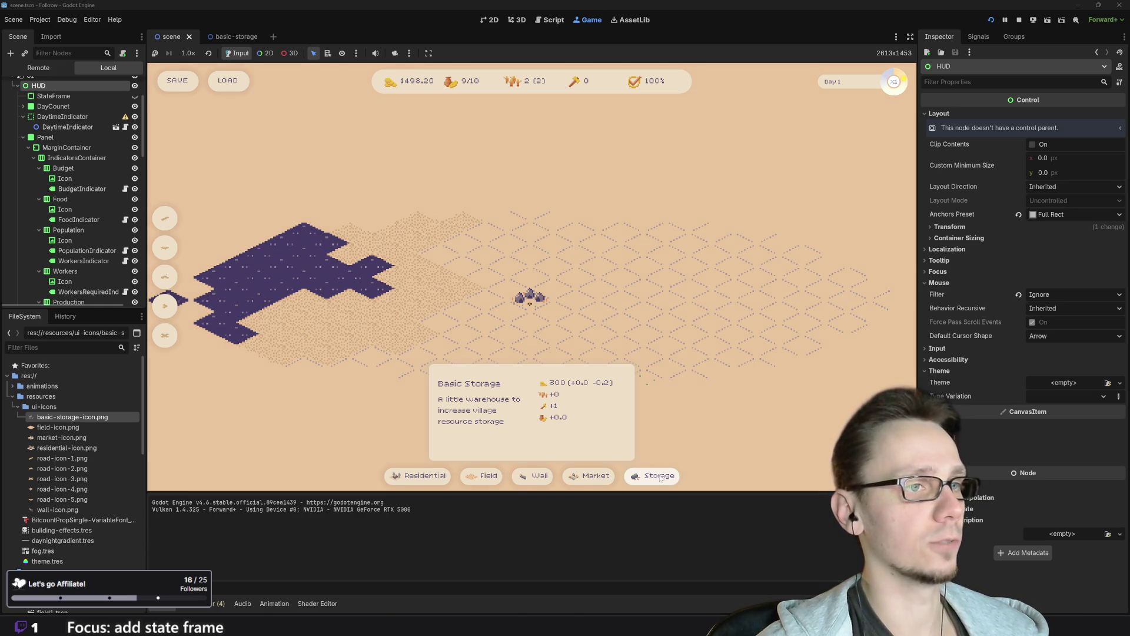
pyautogui.click(1019, 20)
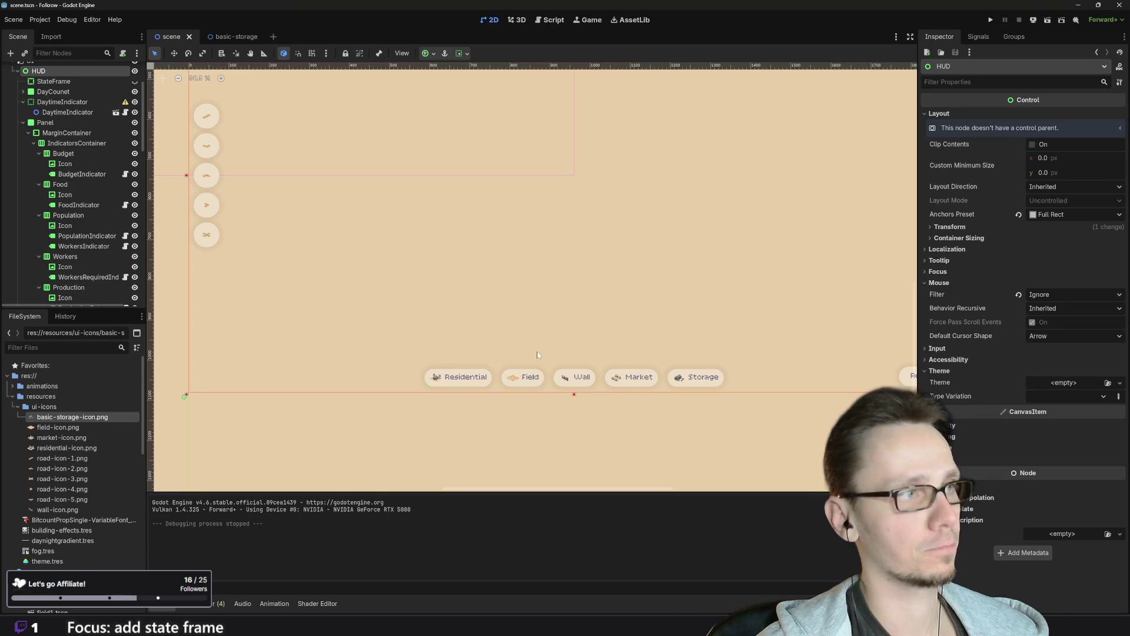
# Step: Open scenes/buildings/basic-storage.tscn from the FileSystem dock
pyautogui.scroll(-10, 83, 513)
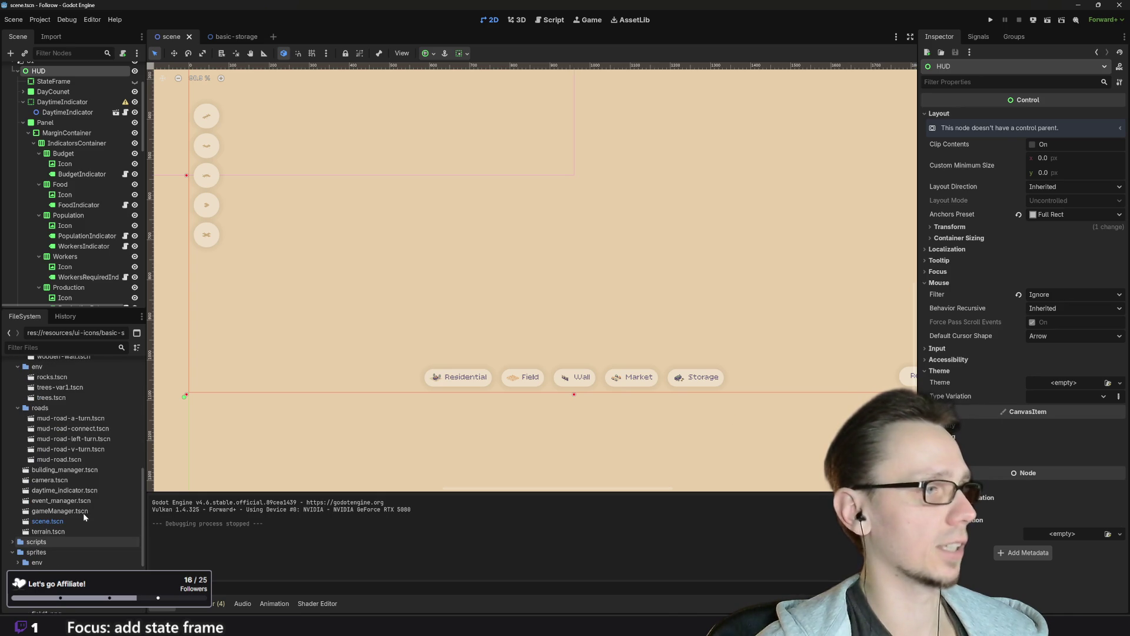
pyautogui.scroll(3, 83, 451)
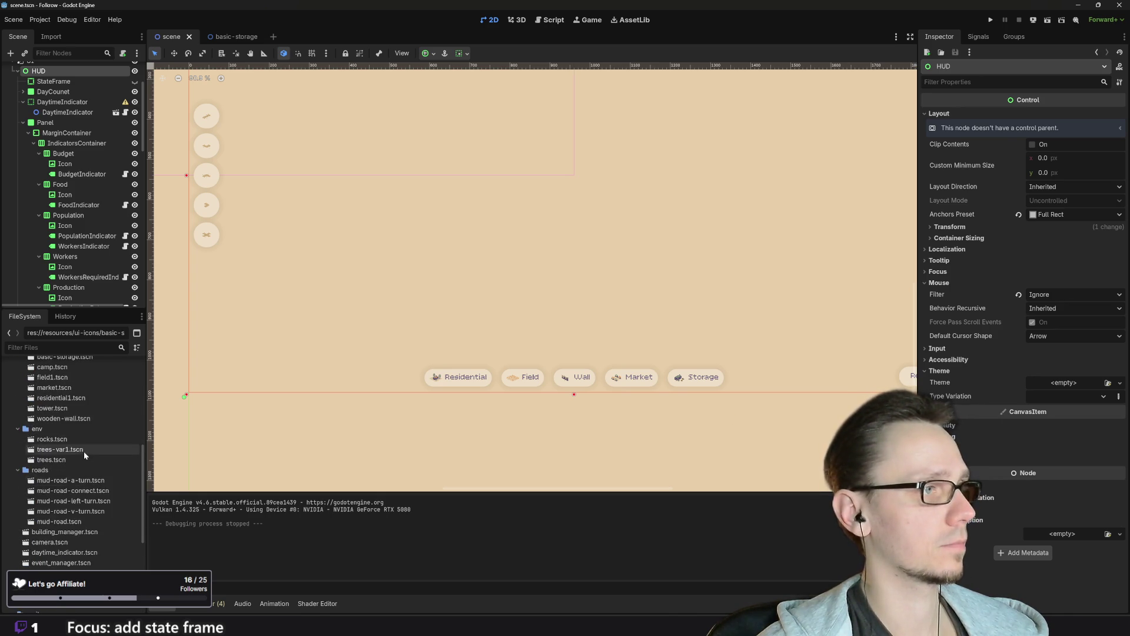
pyautogui.scroll(3, 83, 452)
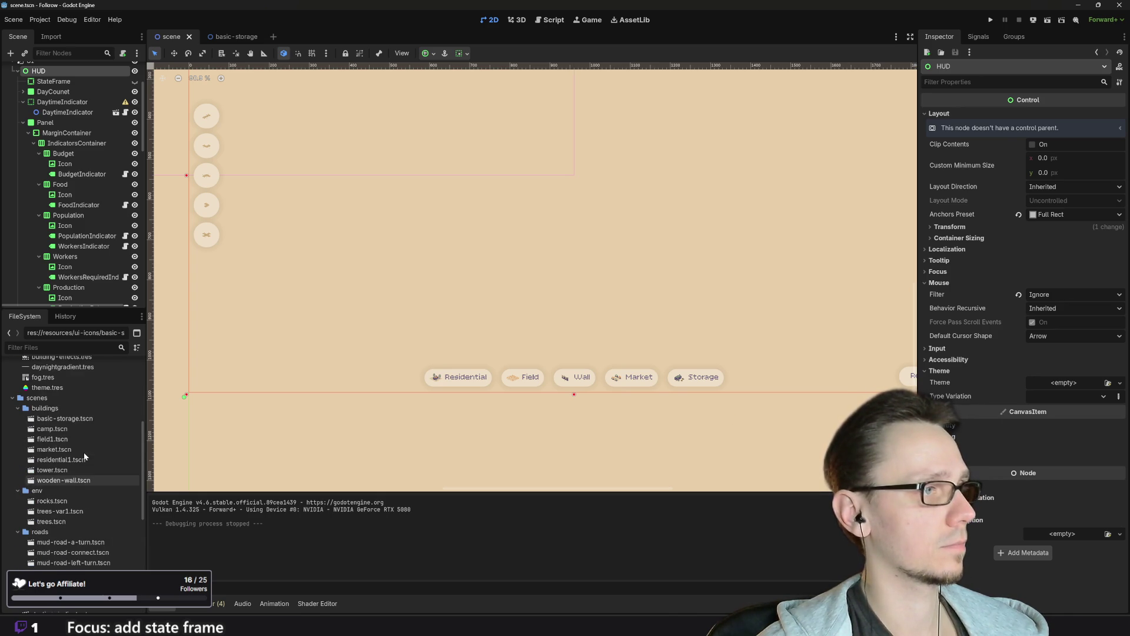
pyautogui.doubleClick(53, 419)
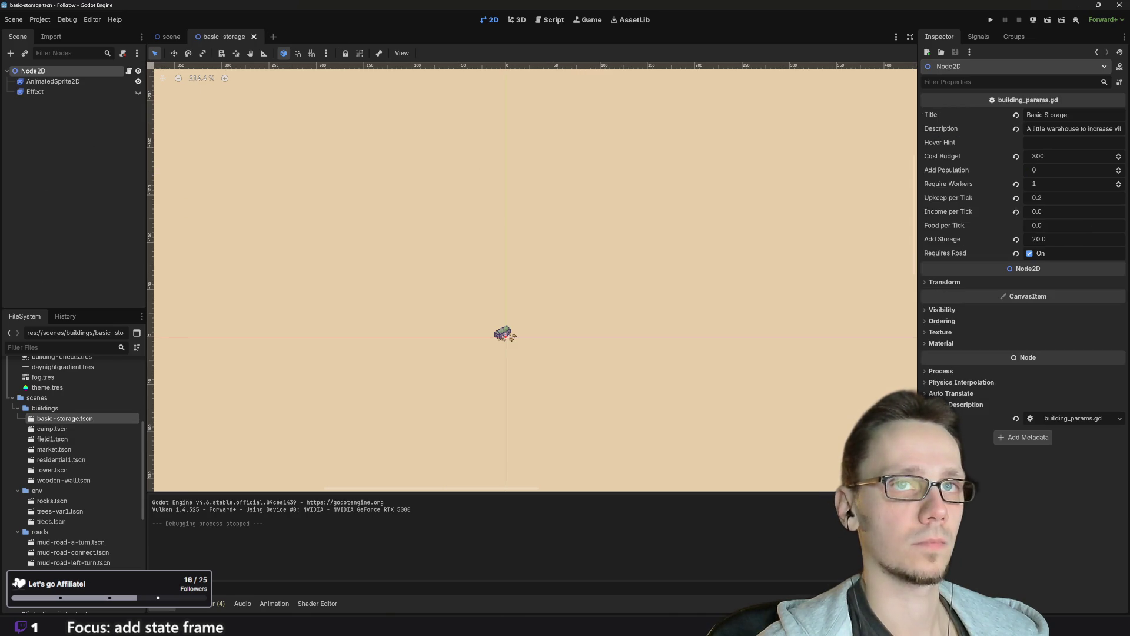
# Step: Append ' (20 units)' to the end of the Basic Storage Description
pyautogui.click(1071, 128)
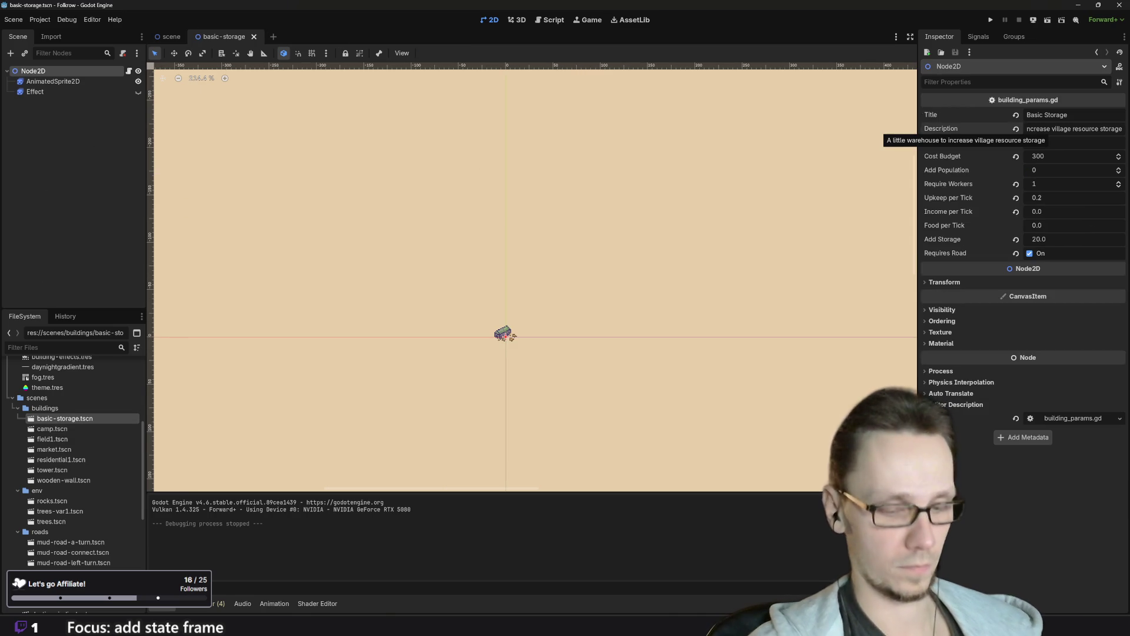
pyautogui.write('(a')
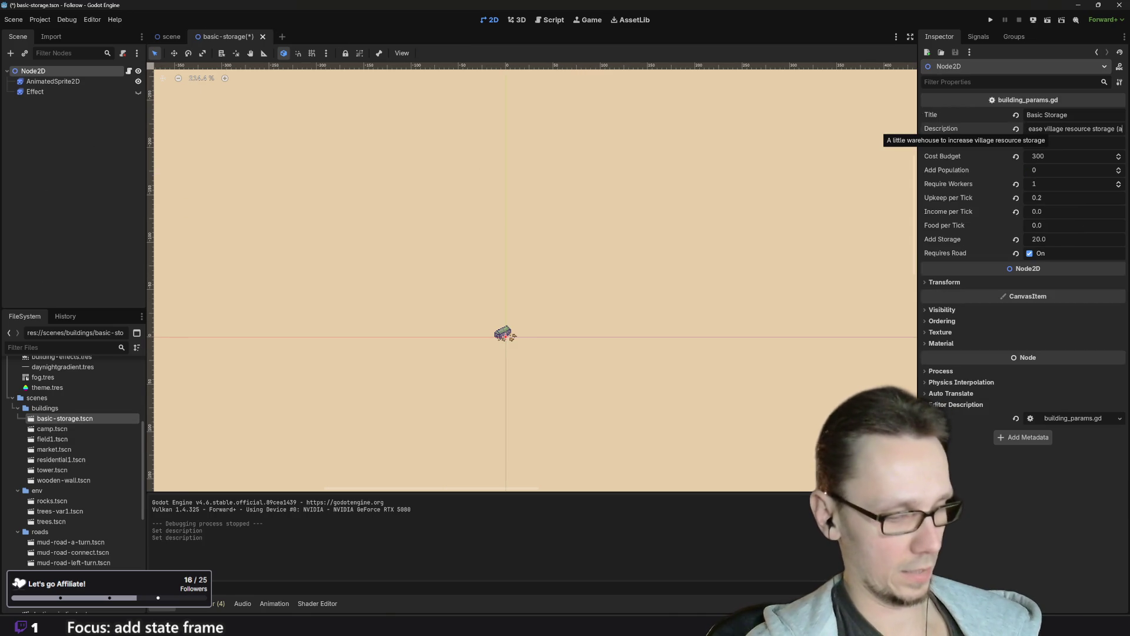
pyautogui.write('dds')
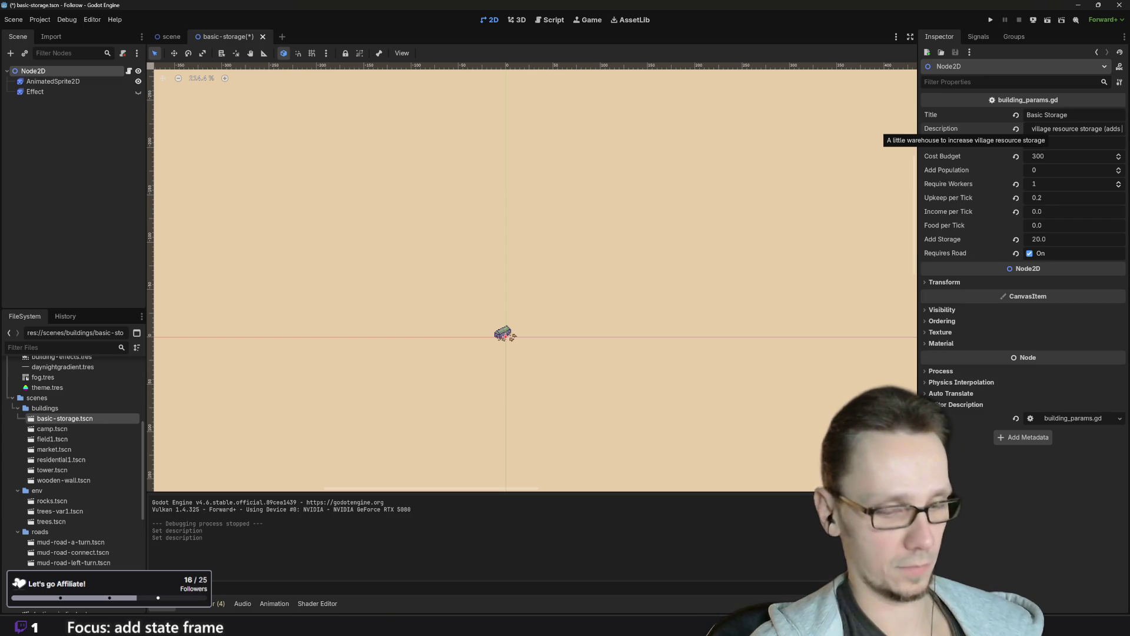
pyautogui.write(' 20')
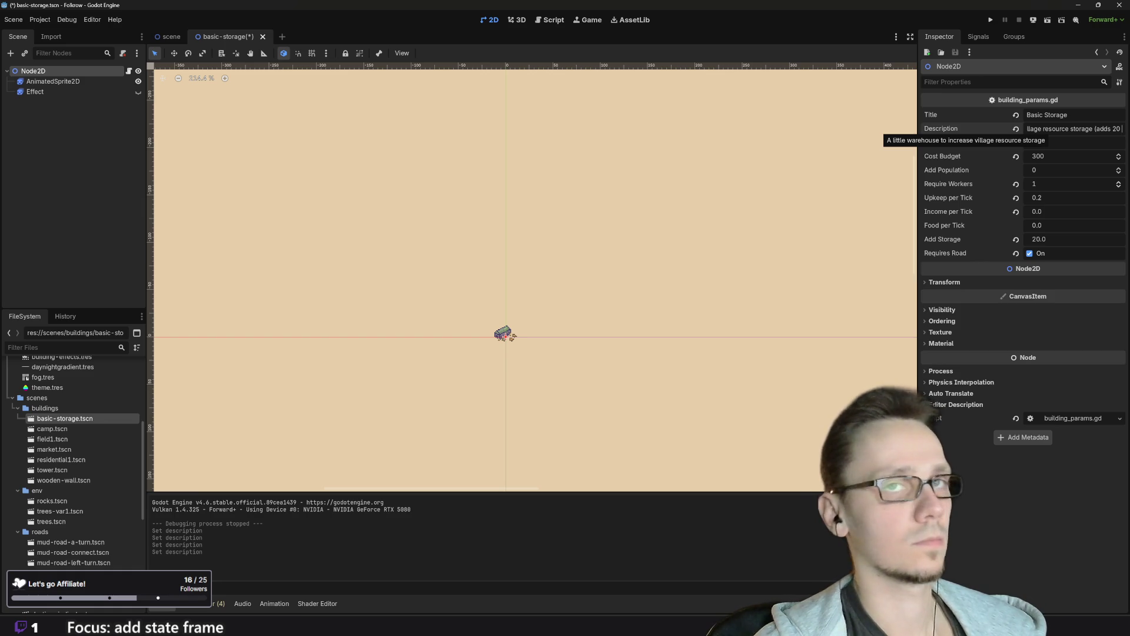
pyautogui.press('BackSpace')
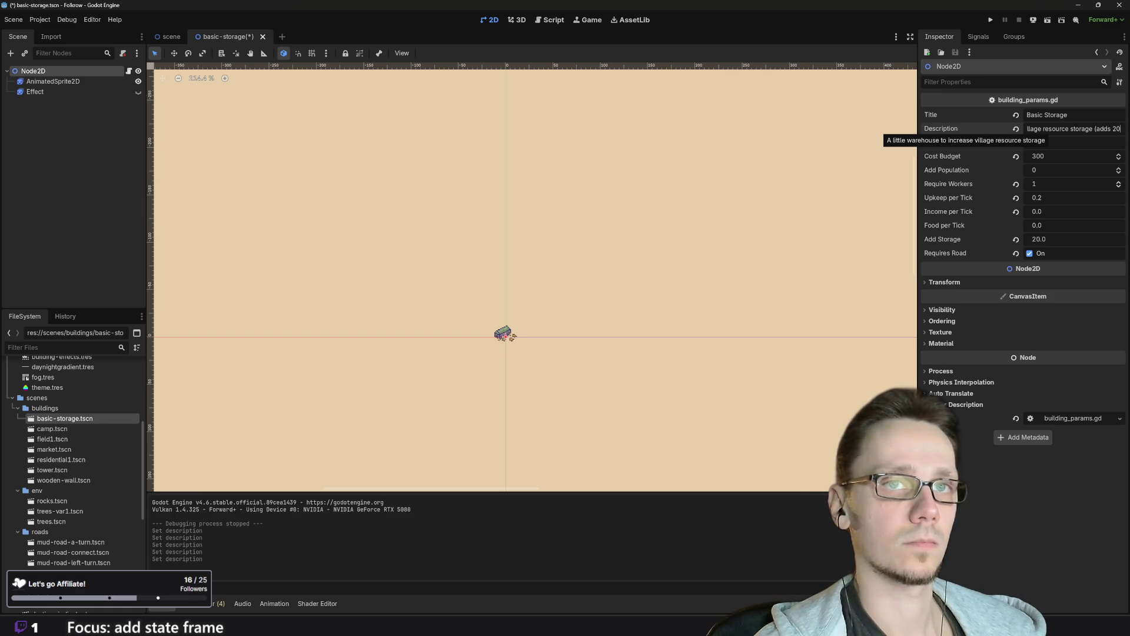
pyautogui.press('BackSpace')
pyautogui.press('BackSpace')
pyautogui.press('BackSpace')
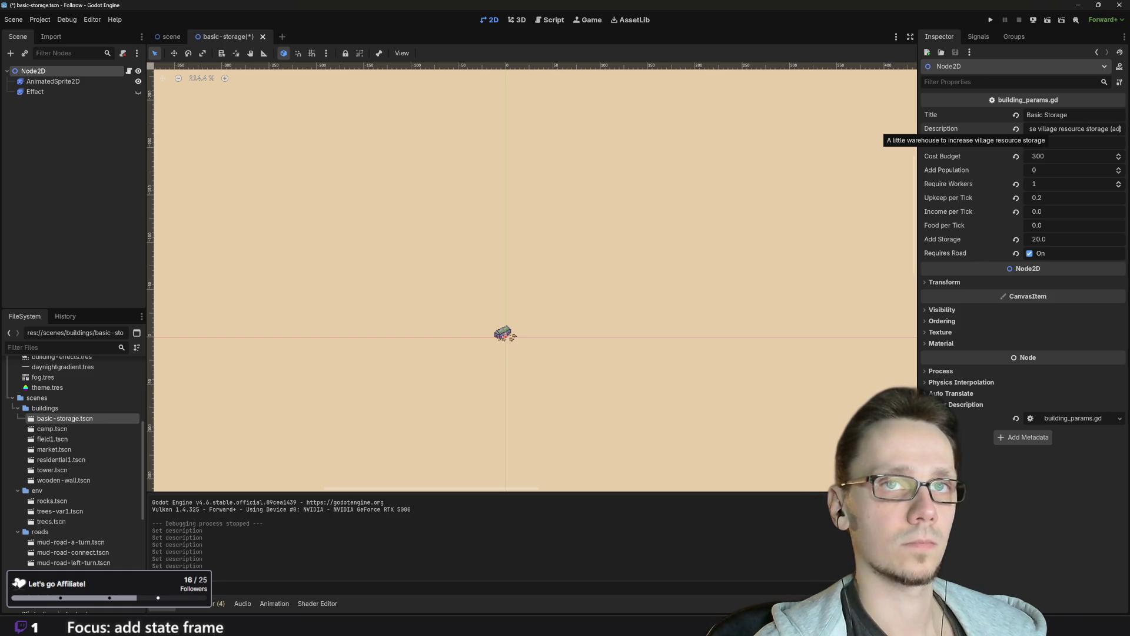
pyautogui.write('20')
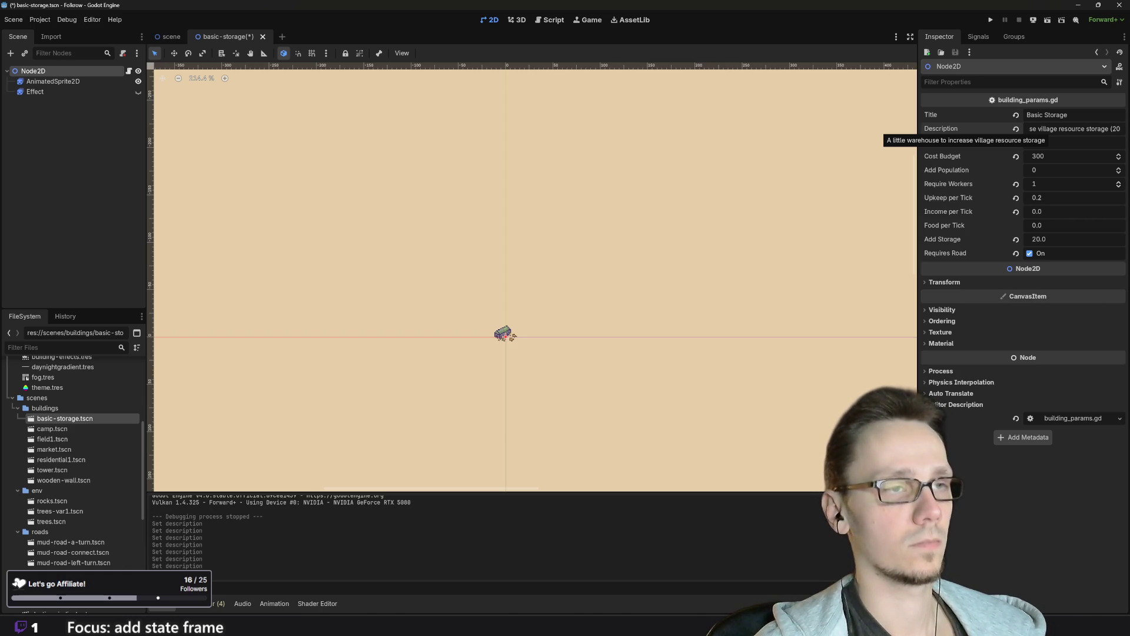
pyautogui.write(' u')
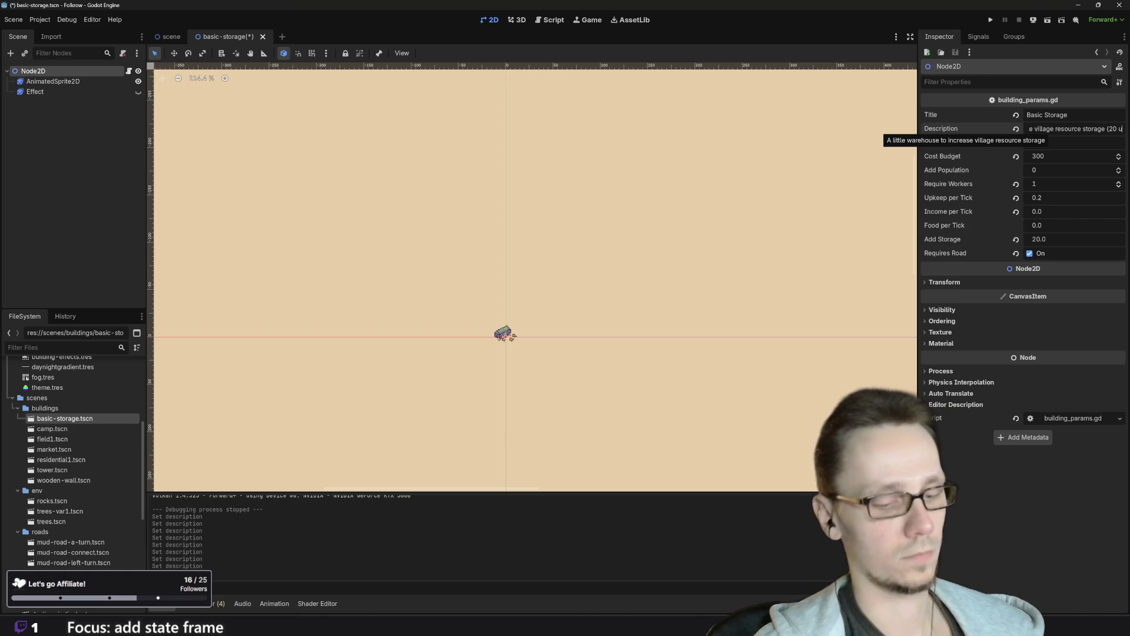
pyautogui.write('nits')
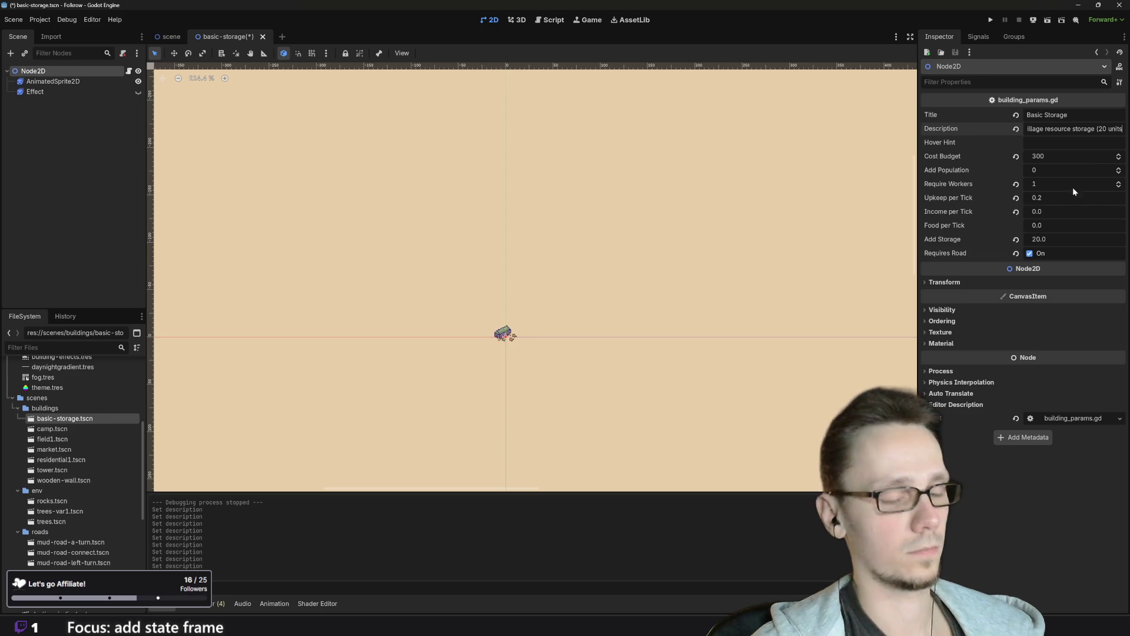
# Step: Set Basic Storage's Cost Budget to 450, save, and relaunch the game
pyautogui.click(1039, 157)
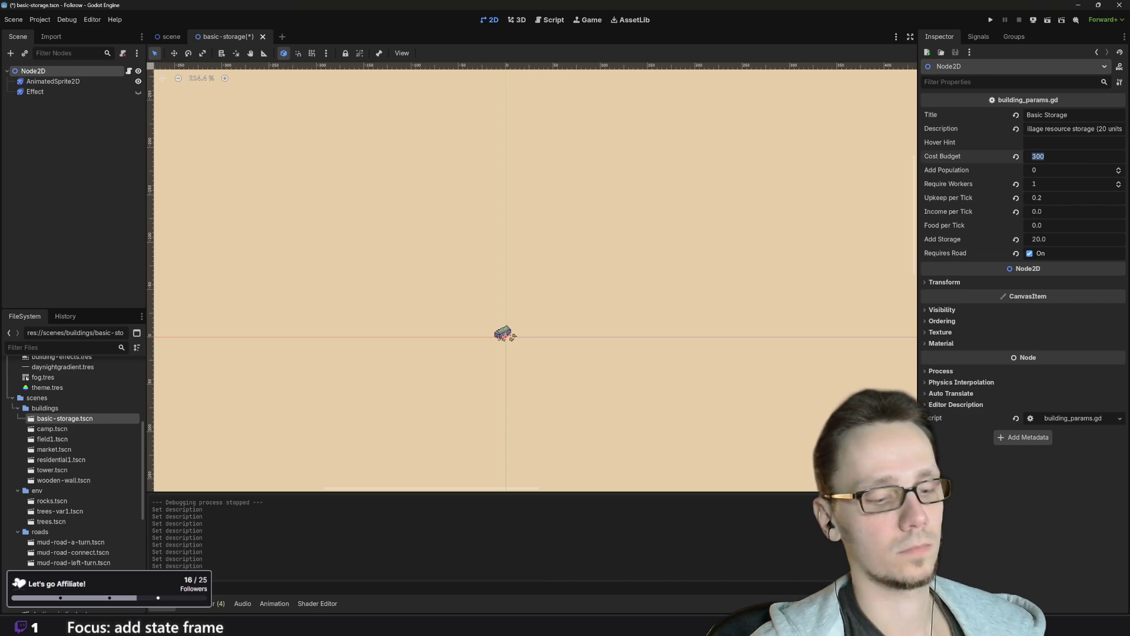
pyautogui.write('450')
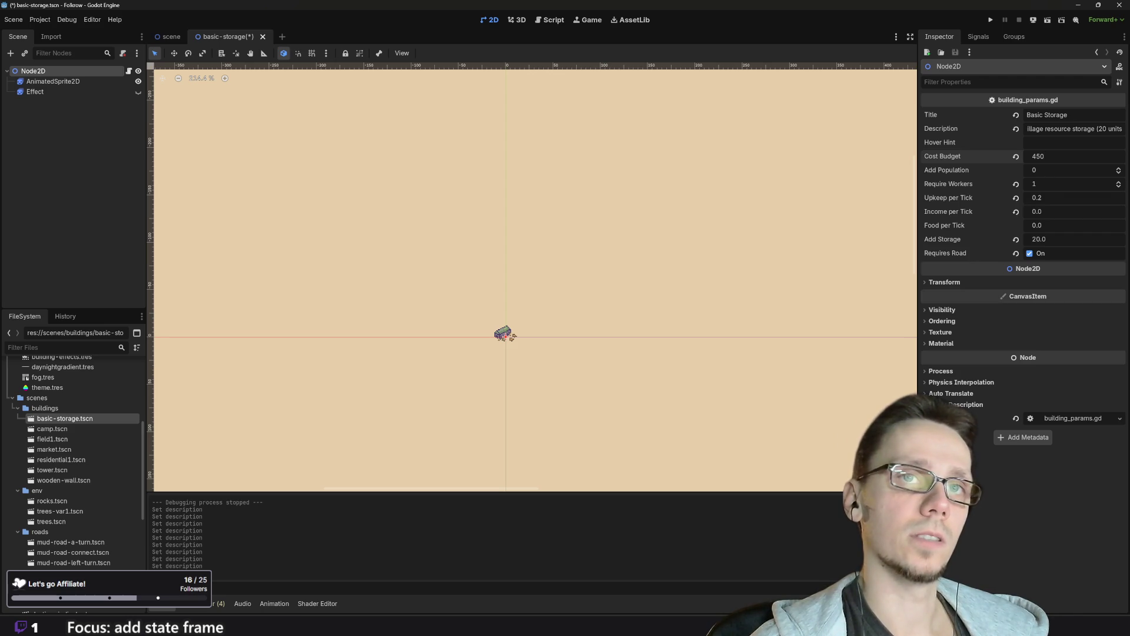
pyautogui.hotkey('ctrl', 's')
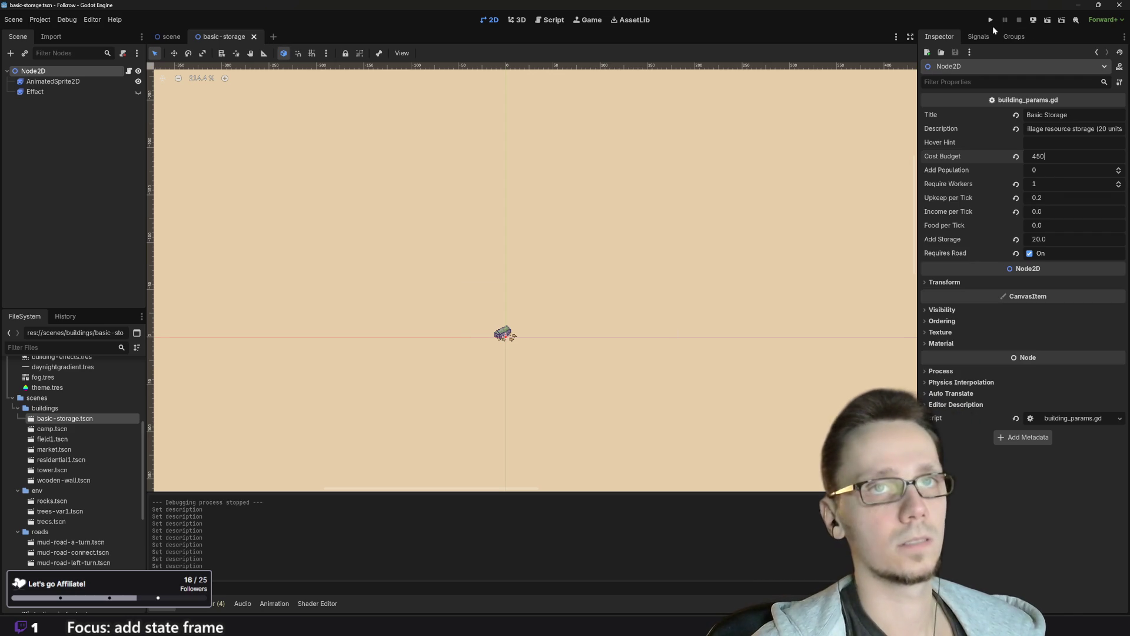
pyautogui.click(991, 20)
pyautogui.hotkey('alt', 'Tab')
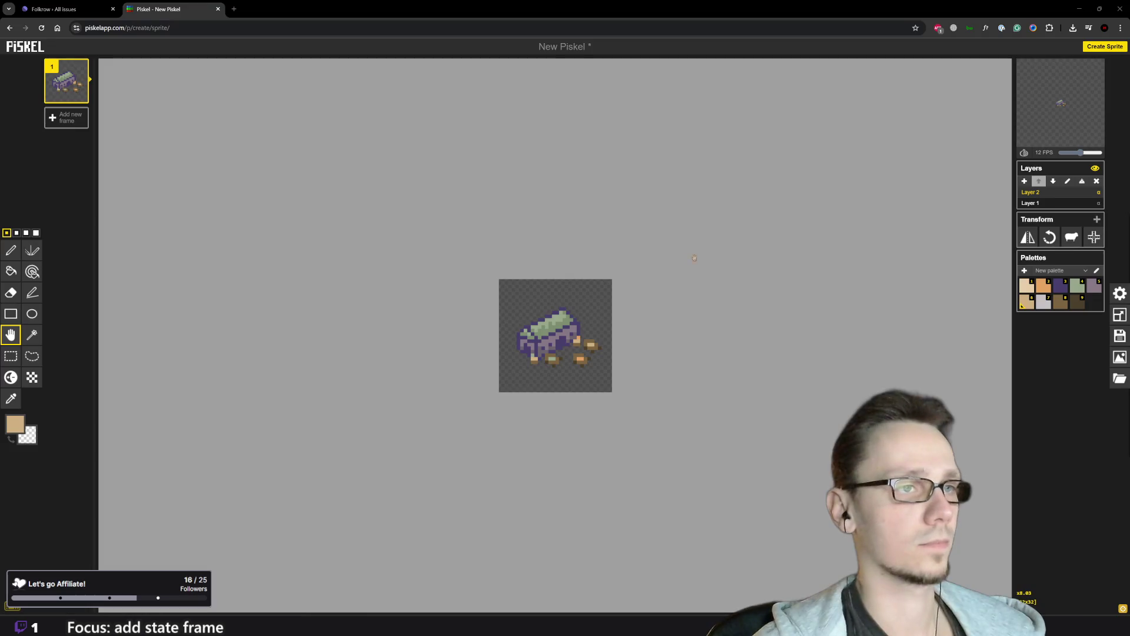
# Step: In the running game, lay a three-segment dirt road toward the upper left
pyautogui.moveTo(688, 625)
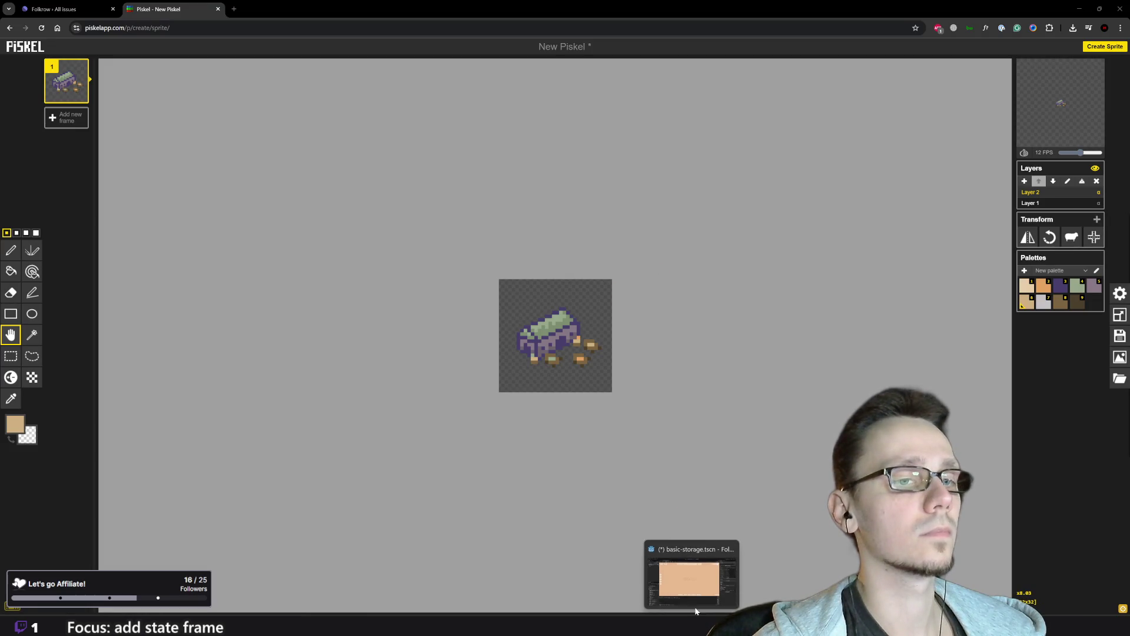
pyautogui.click(694, 578)
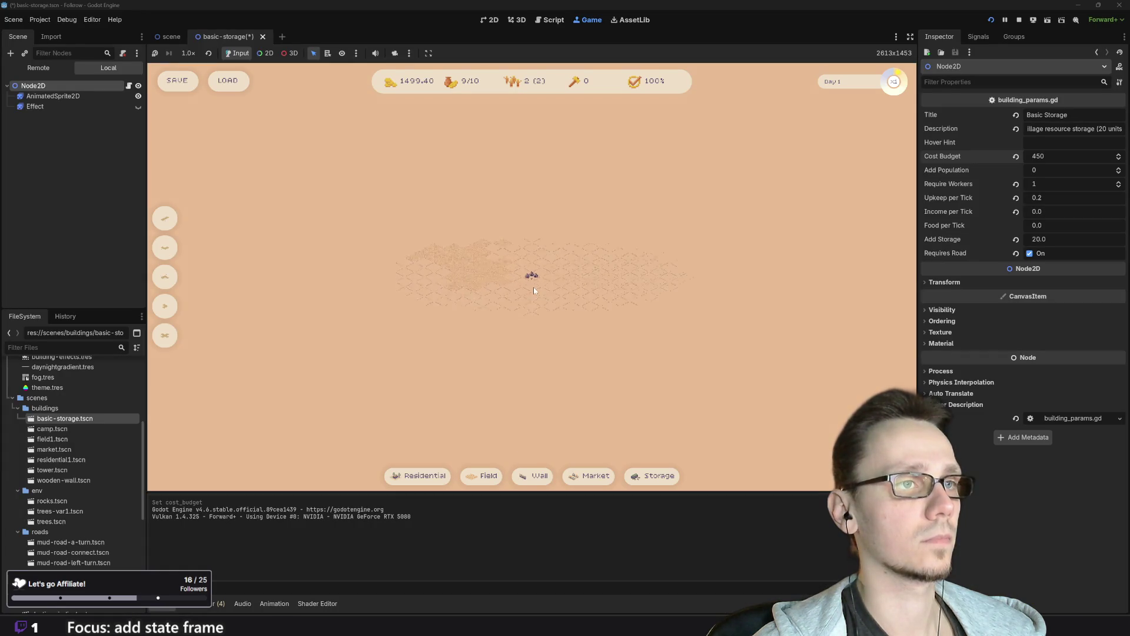
pyautogui.moveTo(660, 477)
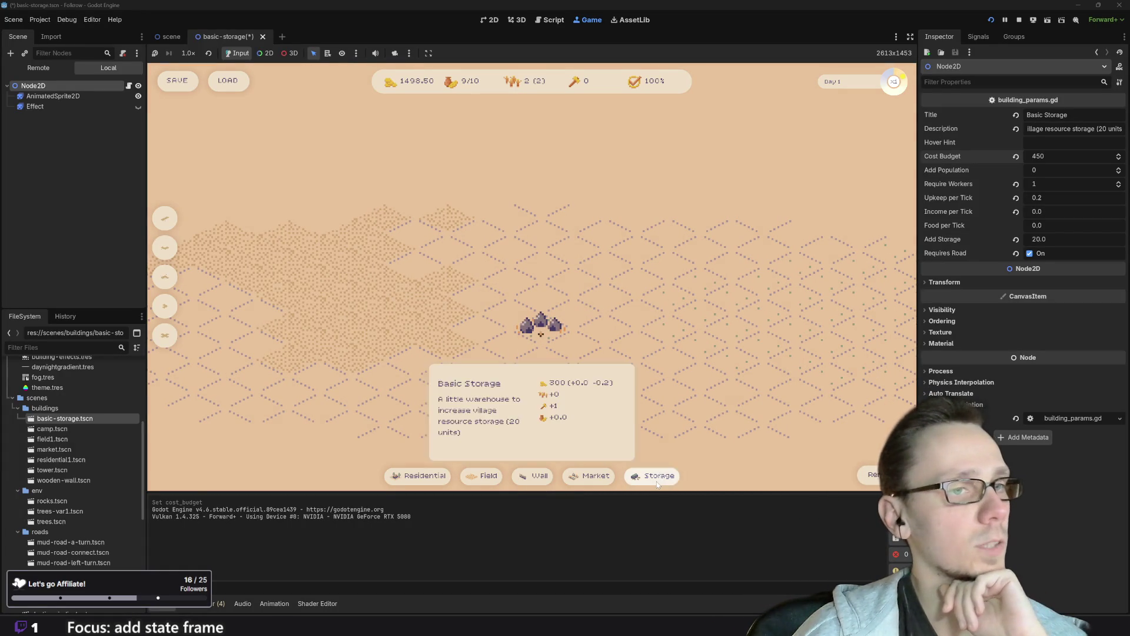
pyautogui.click(538, 474)
pyautogui.rightClick(619, 314)
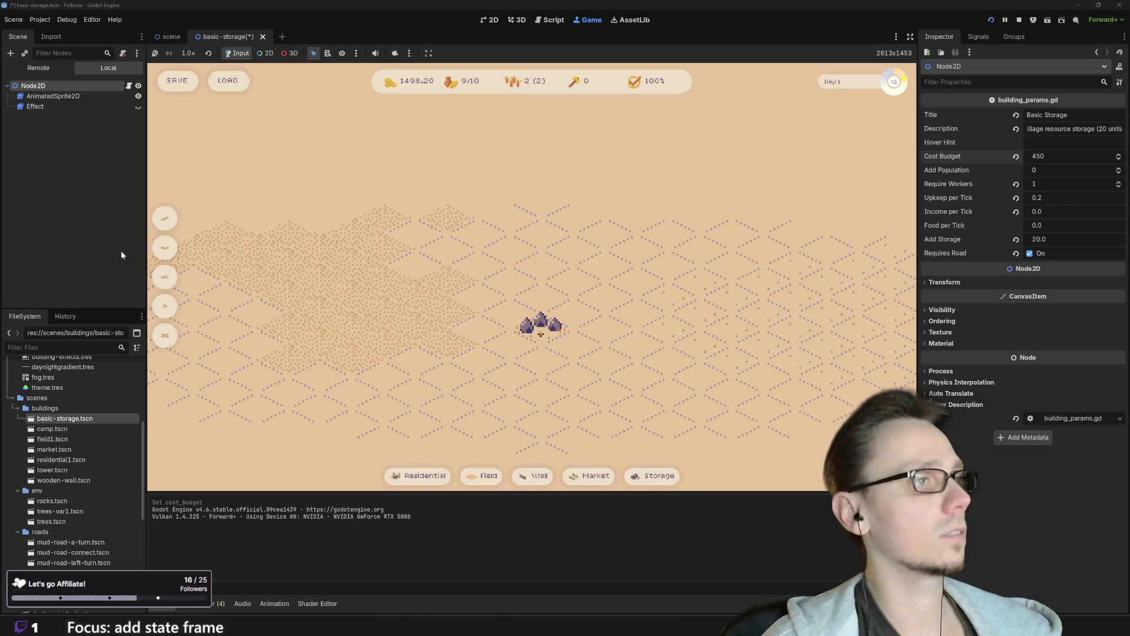
pyautogui.click(481, 475)
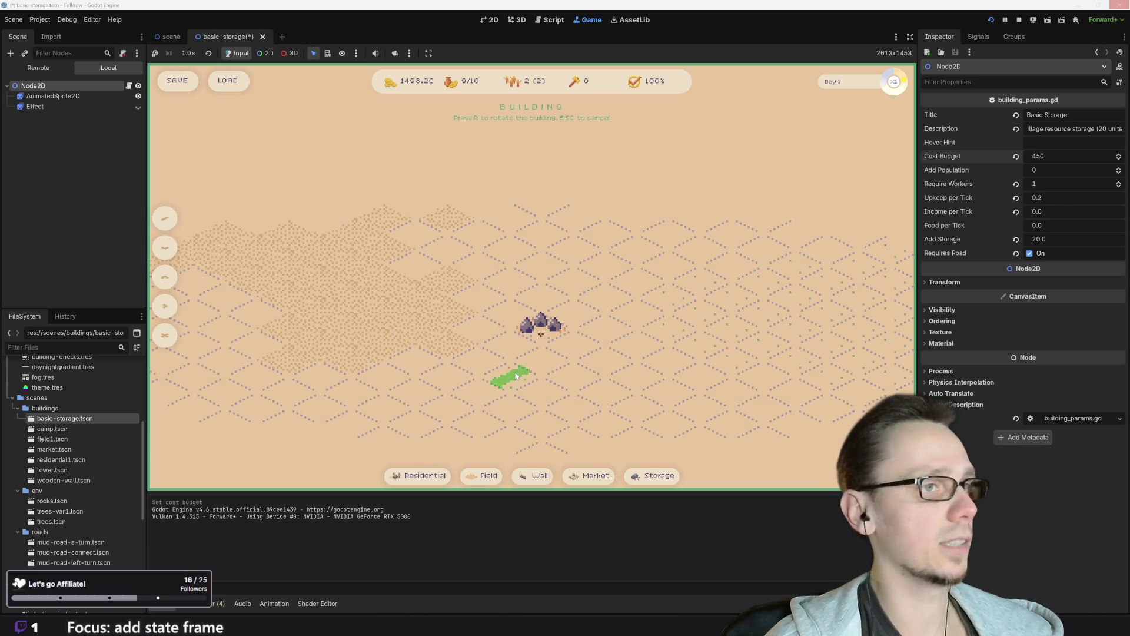
pyautogui.click(457, 386)
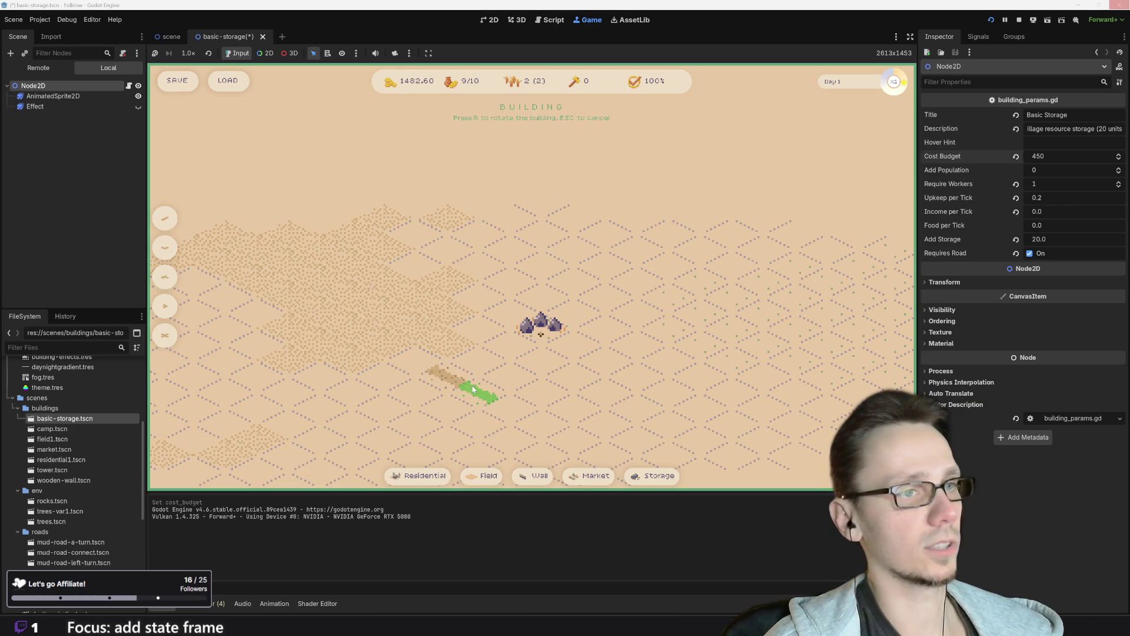
pyautogui.click(472, 388)
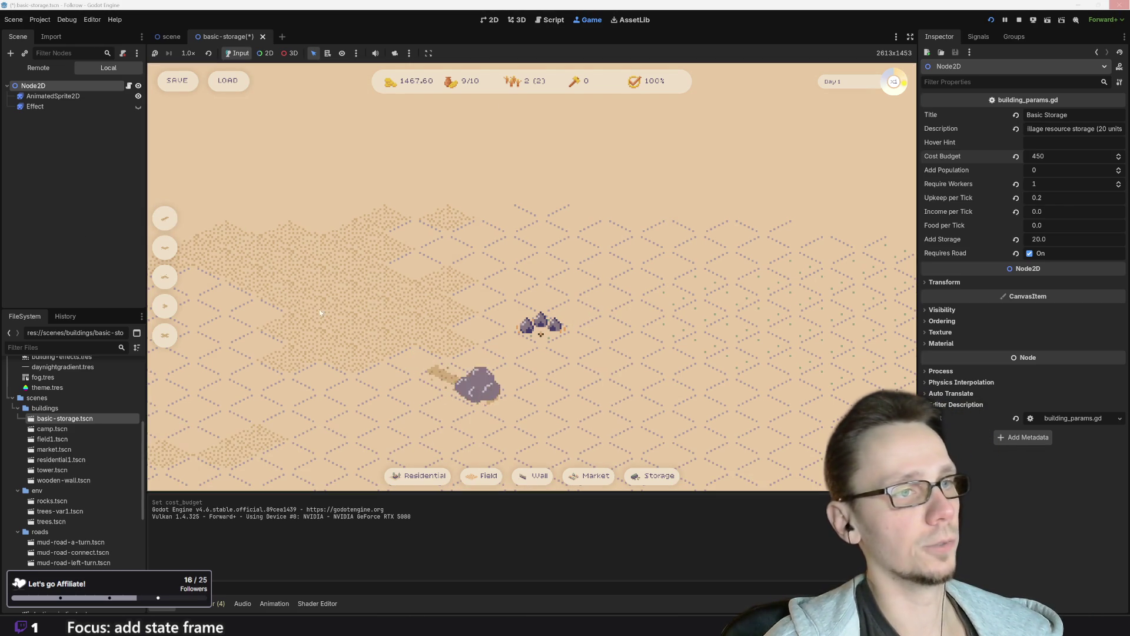
pyautogui.click(420, 365)
# Step: Place two rotated Storage buildings beside the road
pyautogui.click(654, 476)
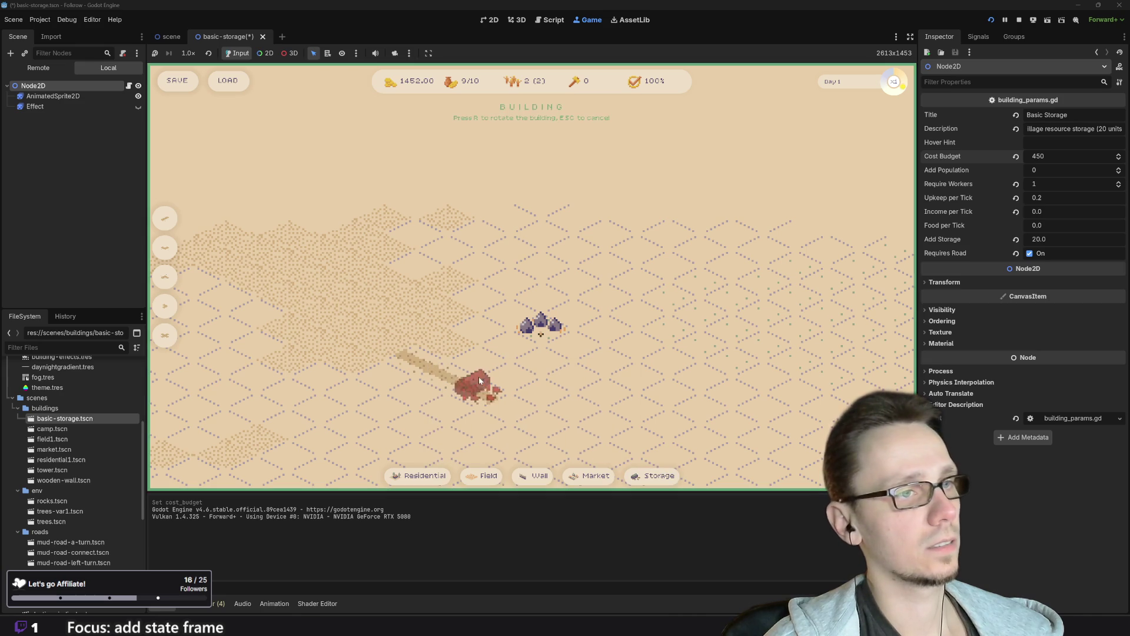
pyautogui.press('r')
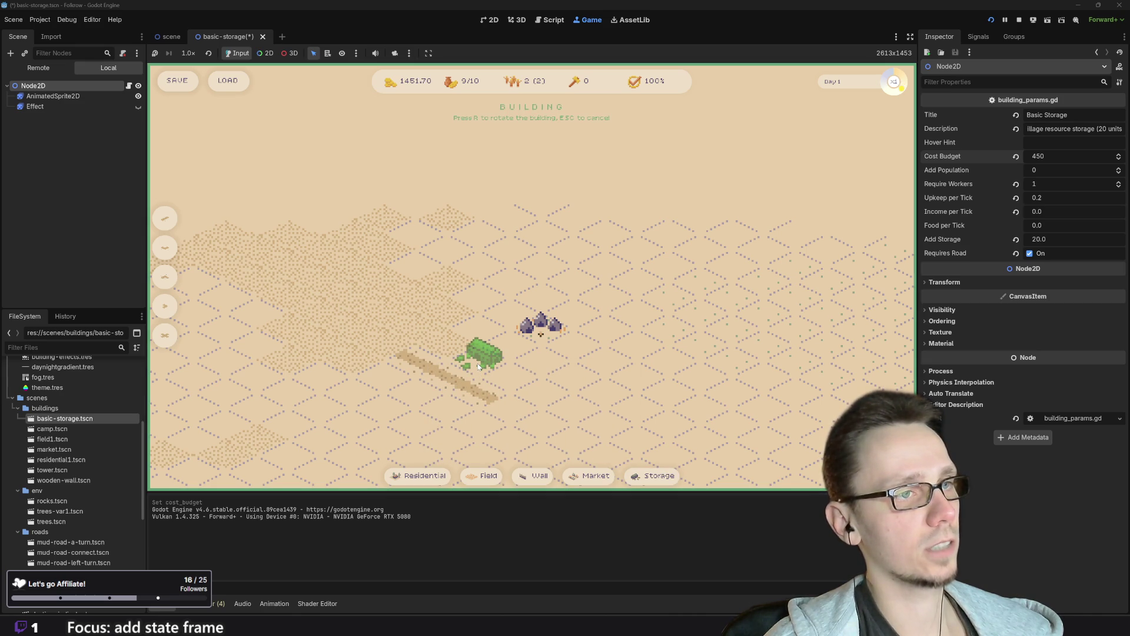
pyautogui.click(478, 366)
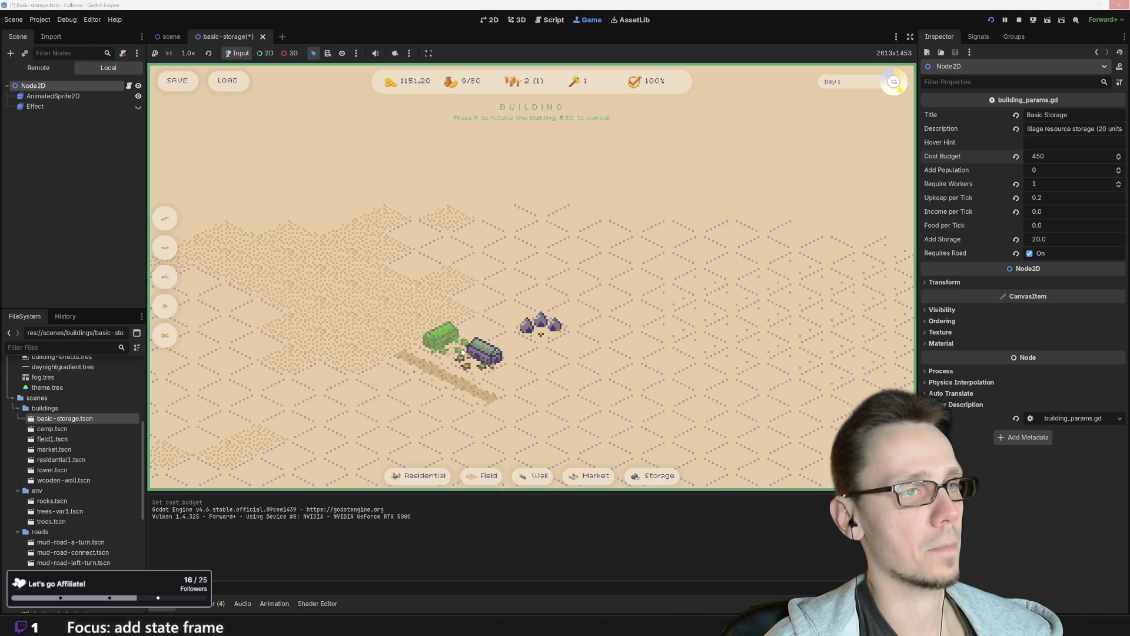
pyautogui.click(379, 370)
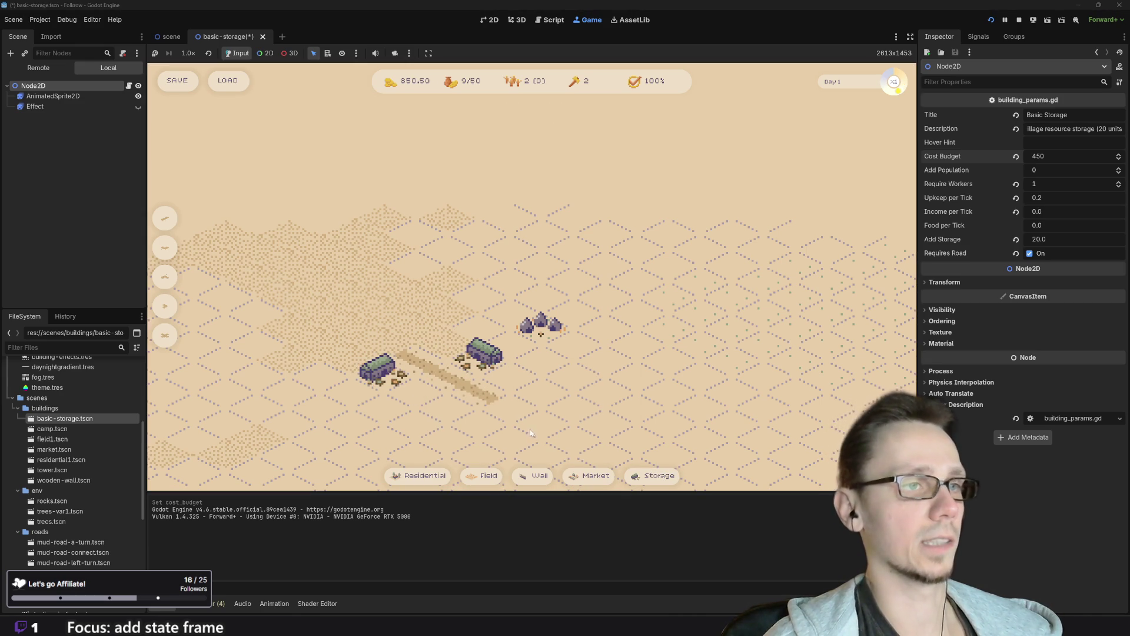
pyautogui.moveTo(531, 432); pyautogui.dragTo(602, 406)
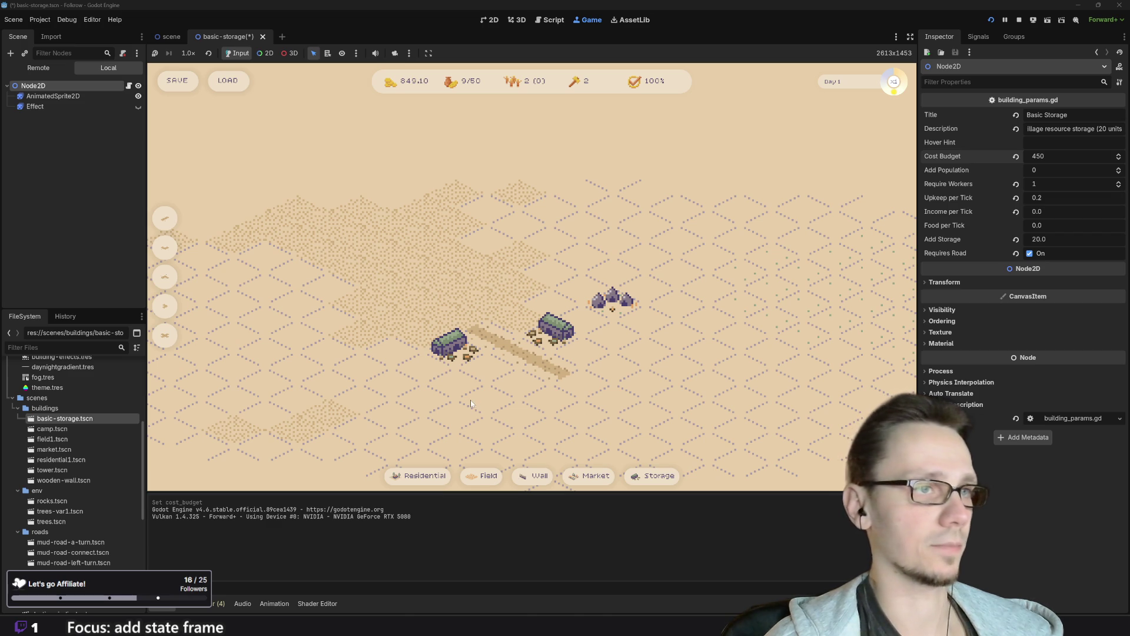
pyautogui.scroll(-3, 486, 397)
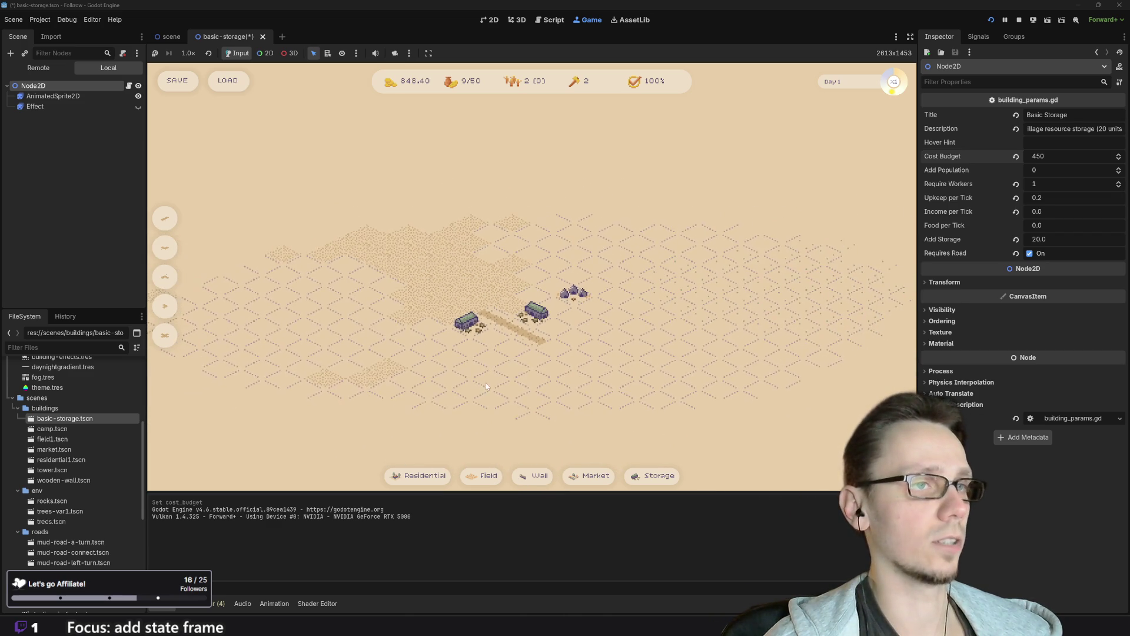
pyautogui.scroll(3, 481, 386)
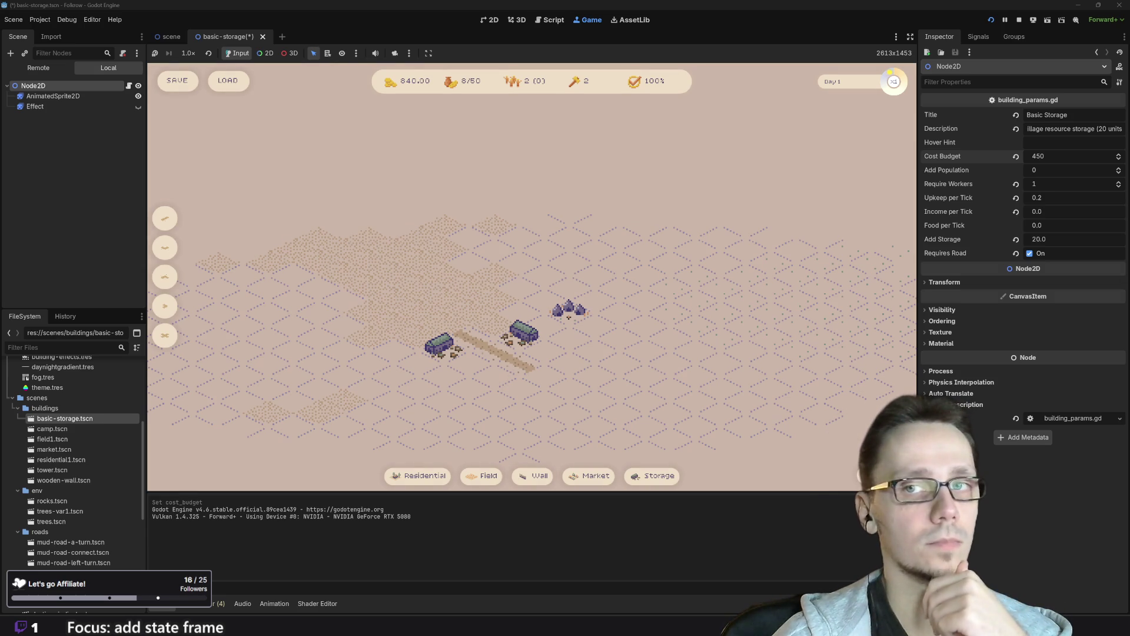
pyautogui.scroll(1, 528, 384)
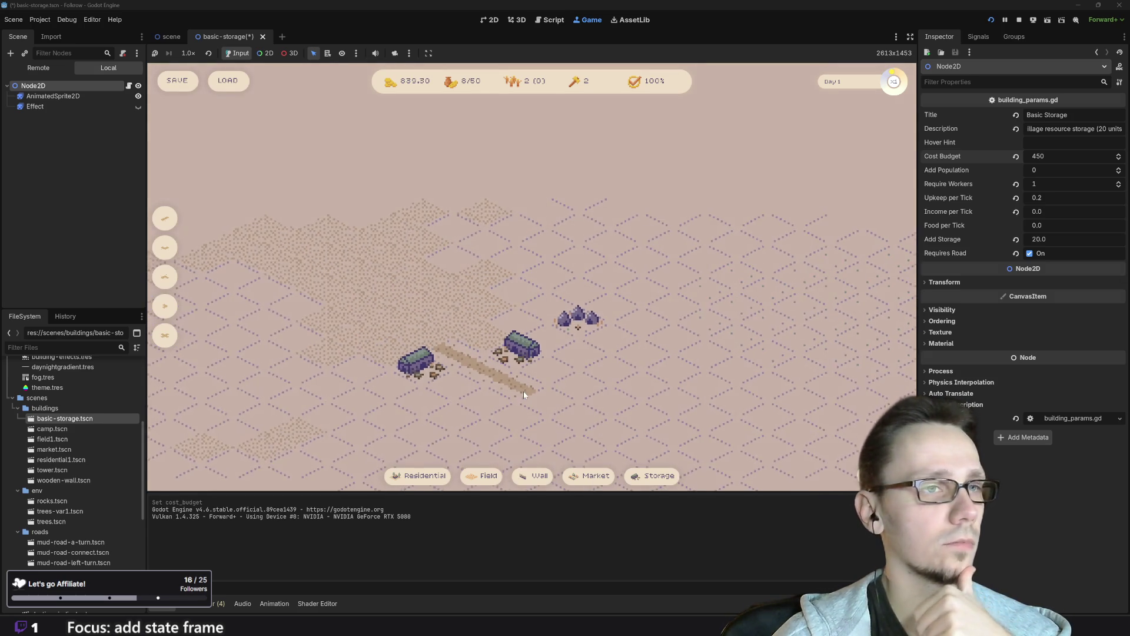
pyautogui.scroll(1, 551, 368)
# Step: Place a house beside the storage and wheat fields south of the road
pyautogui.click(446, 475)
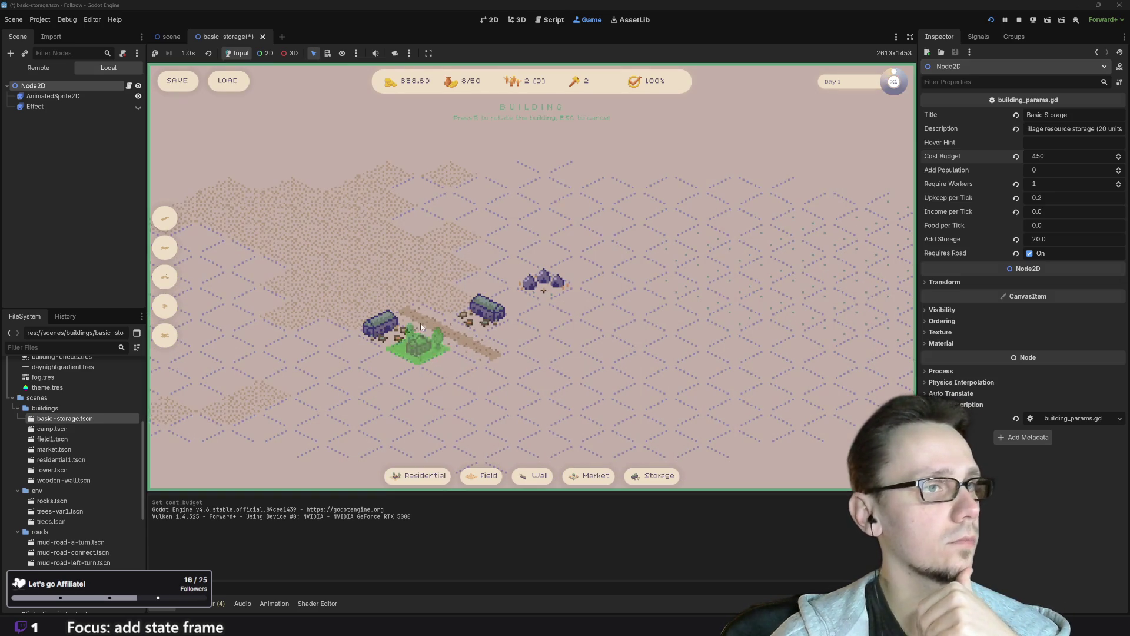
pyautogui.click(451, 297)
pyautogui.click(490, 478)
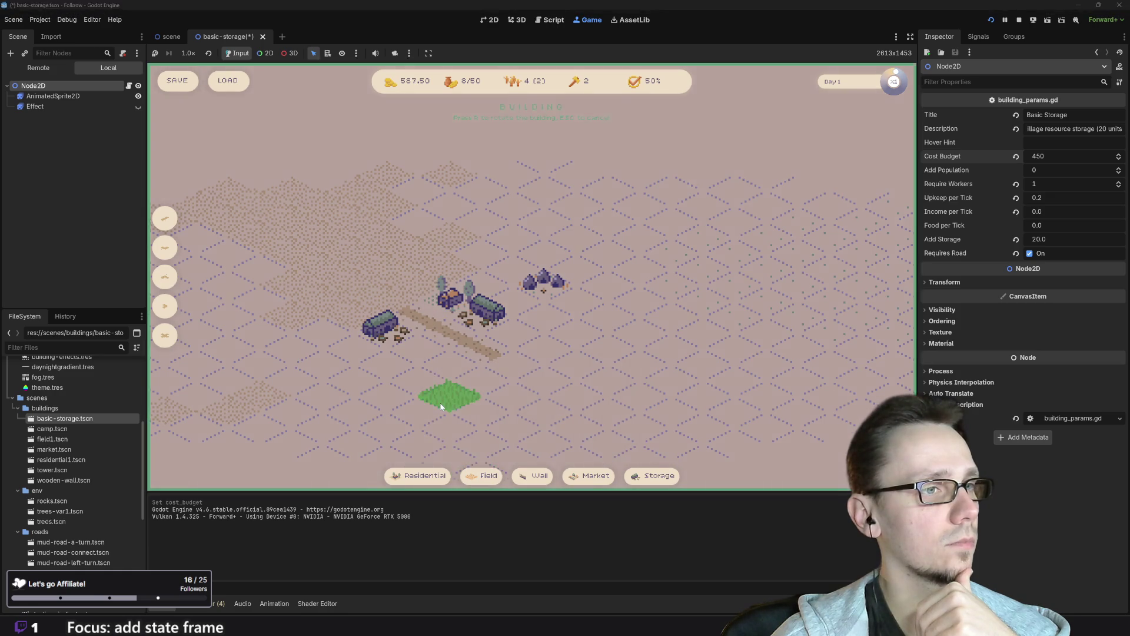
pyautogui.click(441, 396)
pyautogui.click(483, 477)
pyautogui.click(424, 409)
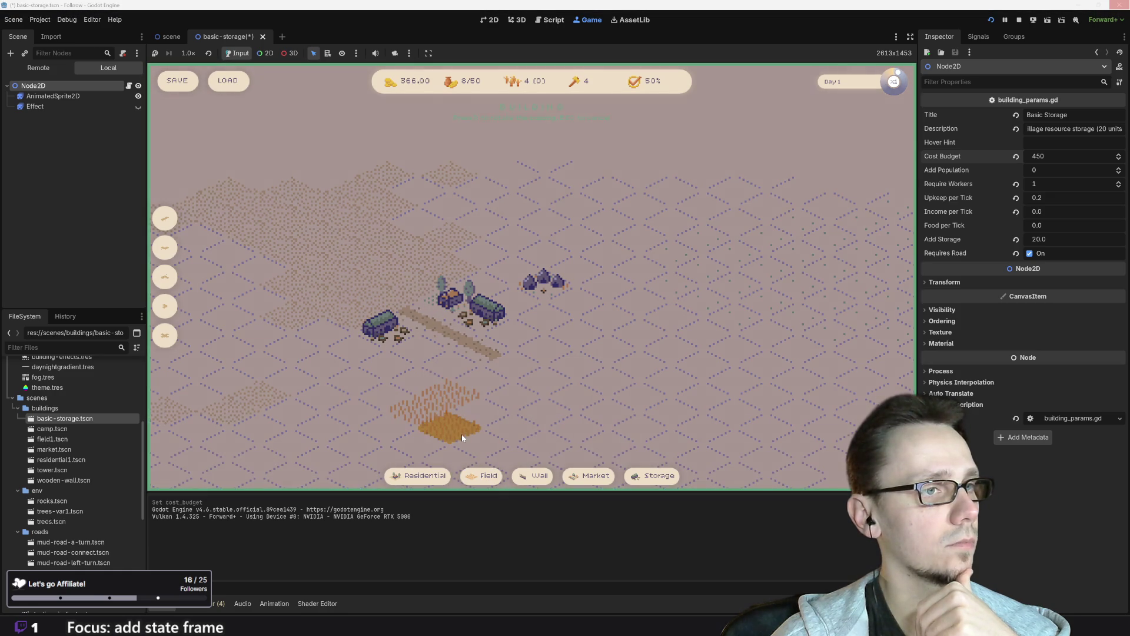
# Step: Add a second house right of the storage, then cancel a Market placement
pyautogui.click(426, 477)
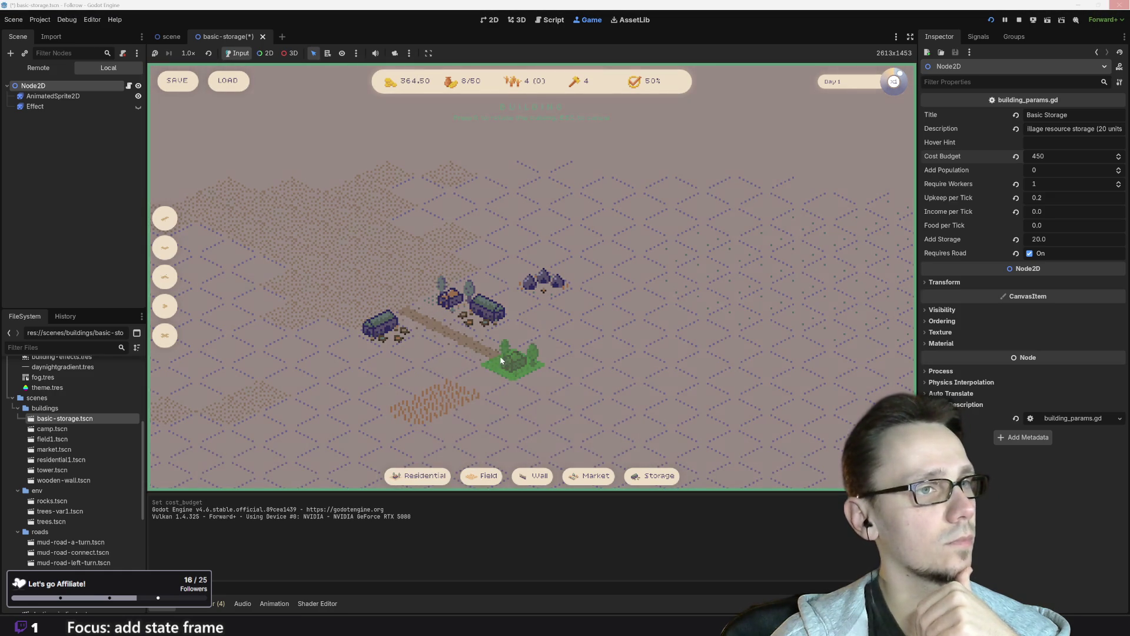
pyautogui.click(505, 341)
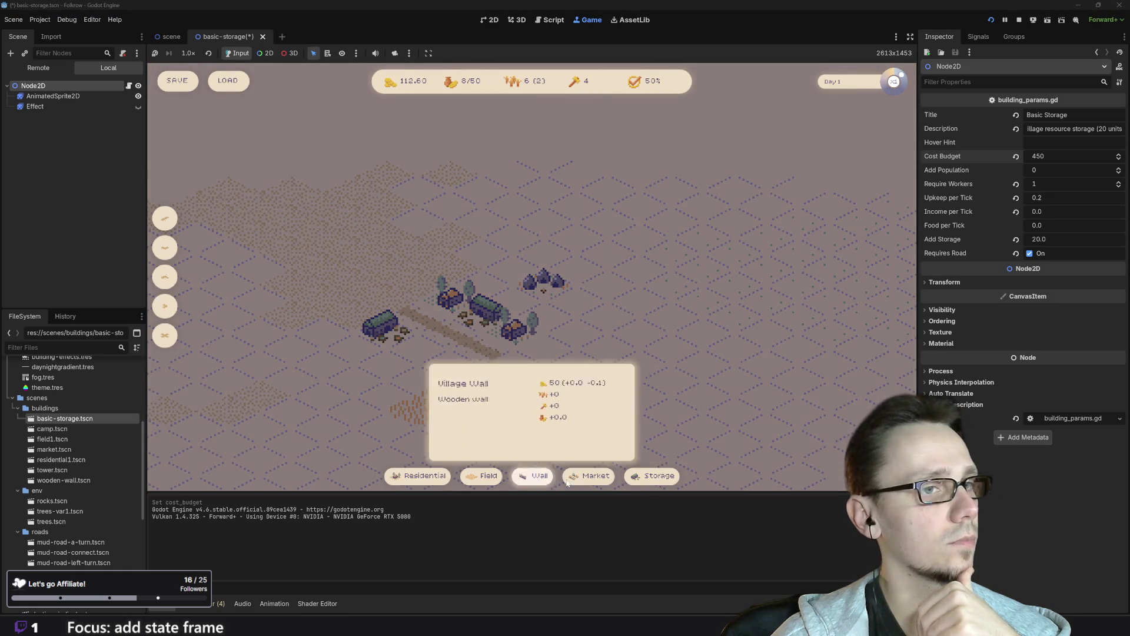
pyautogui.click(590, 478)
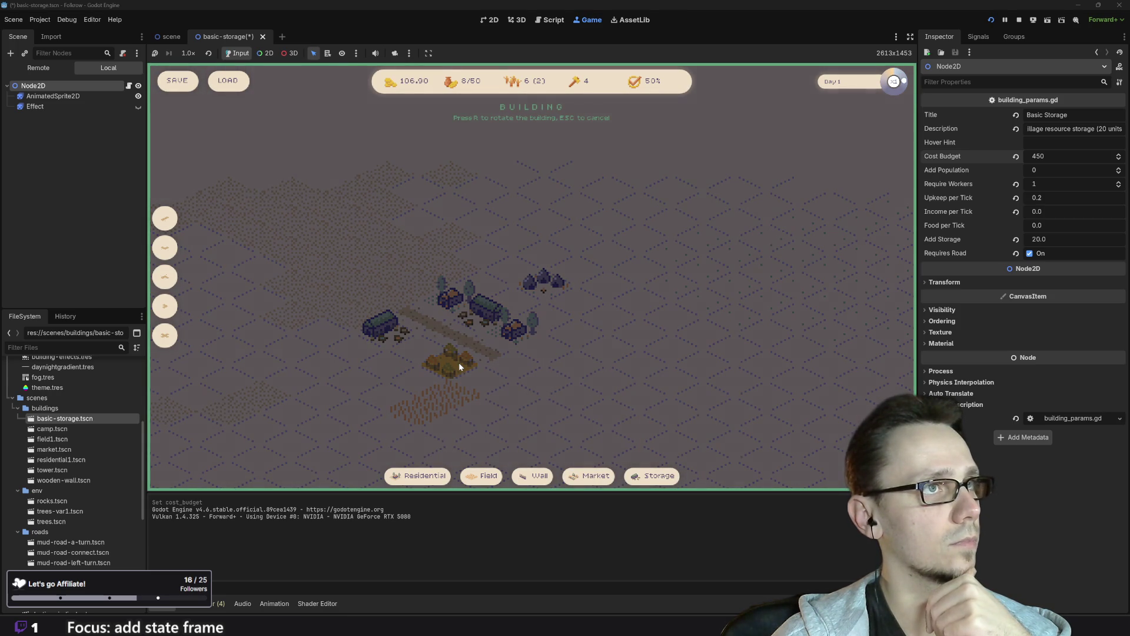
pyautogui.press('Escape')
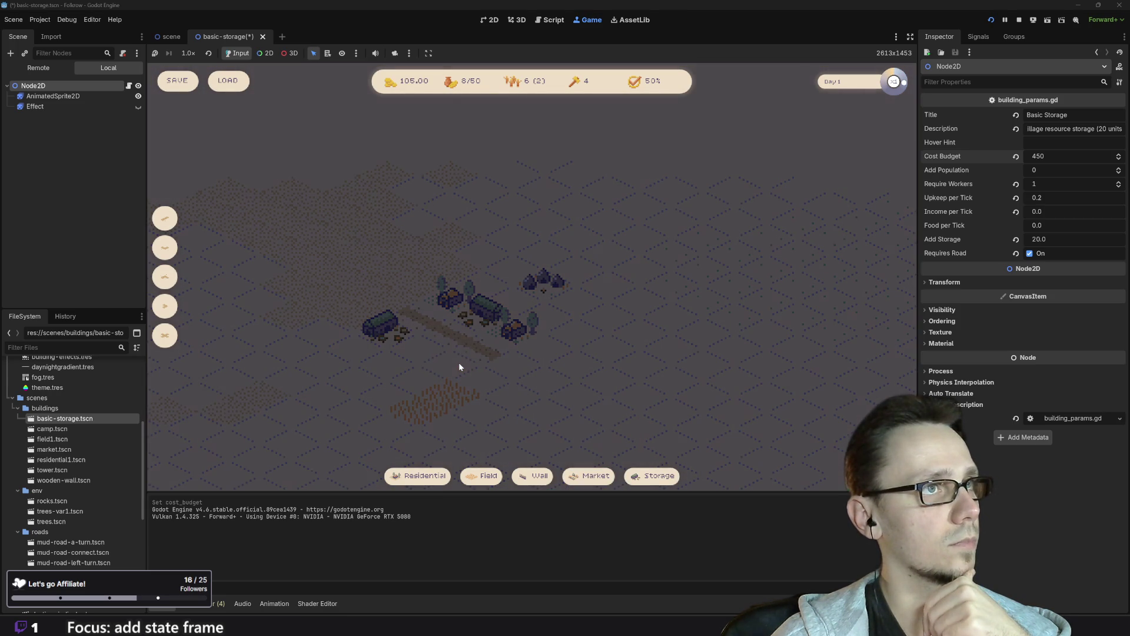
# Step: Frame the village, cancel a Field placement, and restart the game fresh
pyautogui.scroll(-3, 552, 353)
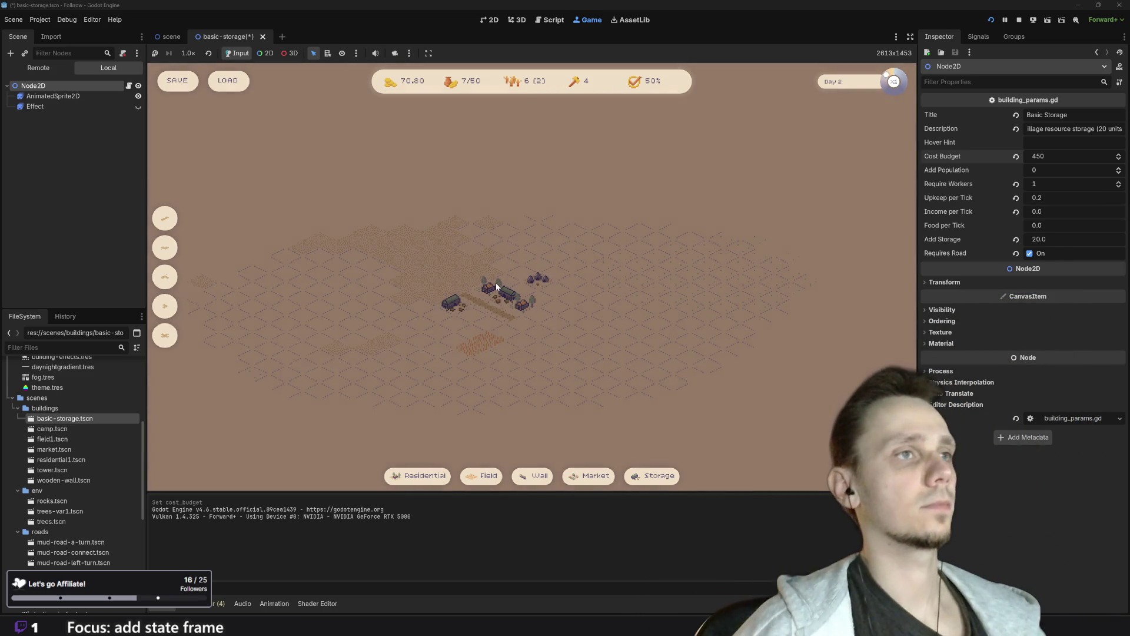
pyautogui.scroll(3, 495, 283)
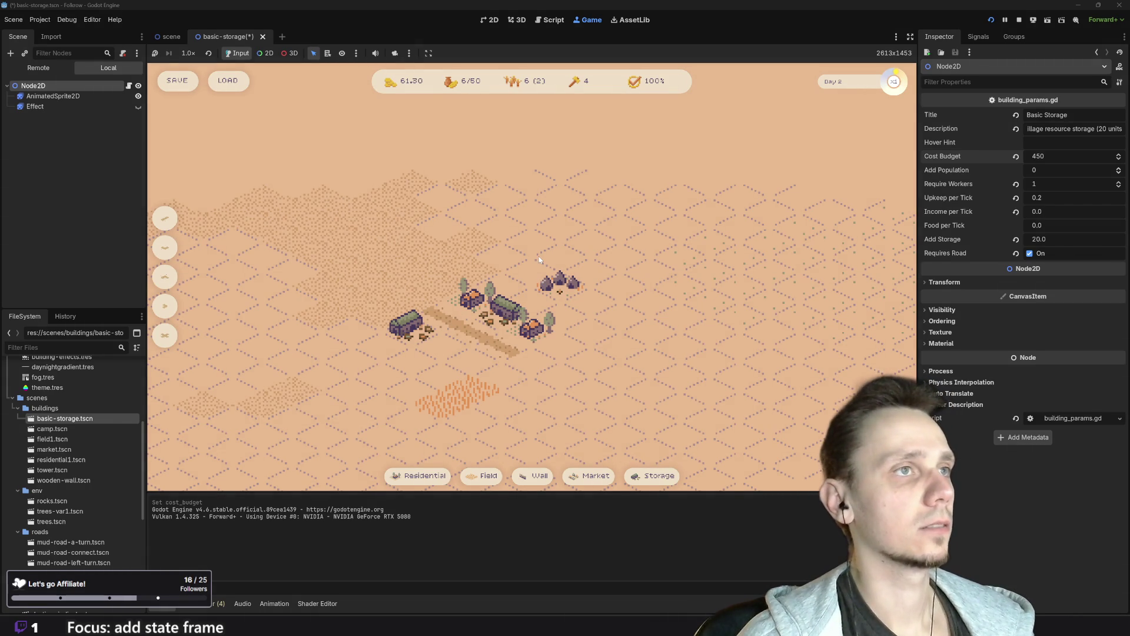
pyautogui.scroll(-1, 543, 283)
pyautogui.scroll(1, 510, 321)
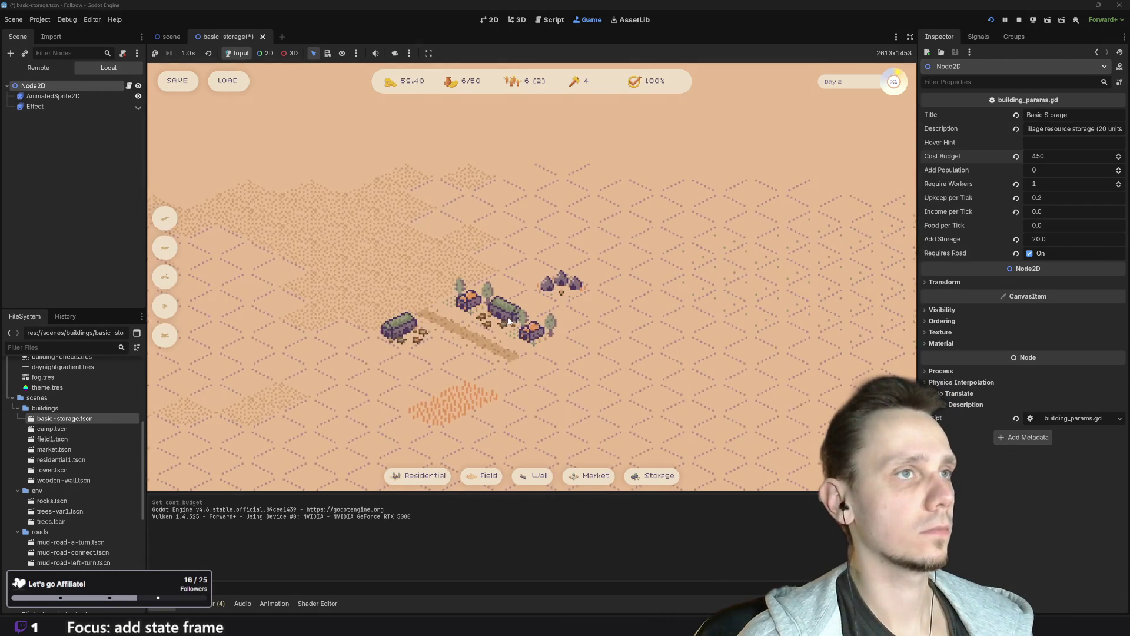
pyautogui.moveTo(558, 379); pyautogui.dragTo(573, 358)
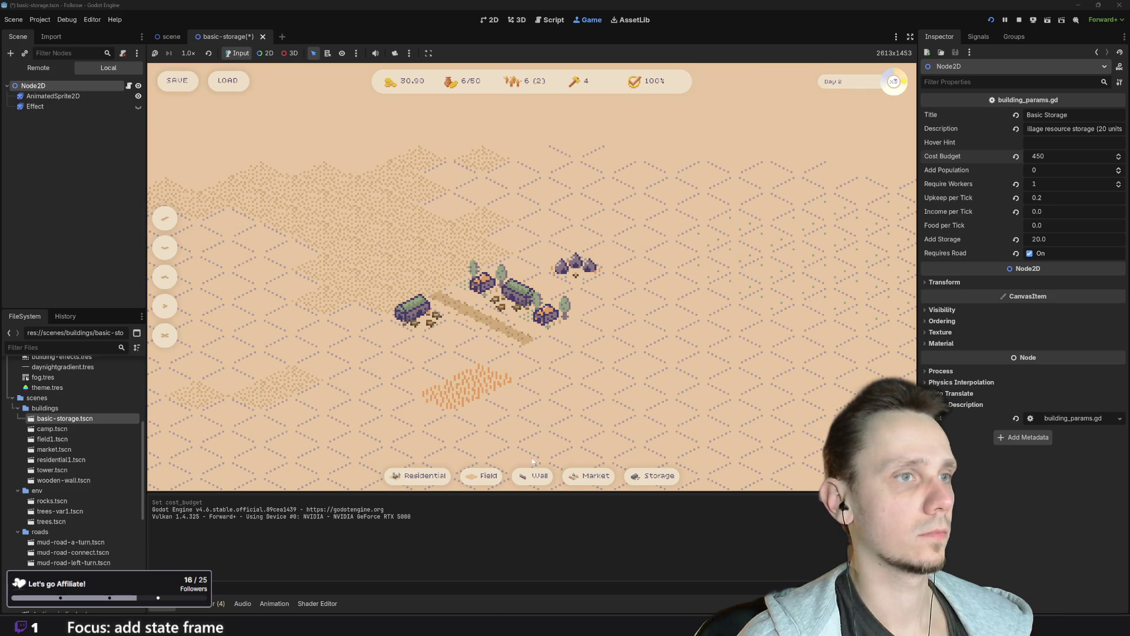
pyautogui.click(481, 476)
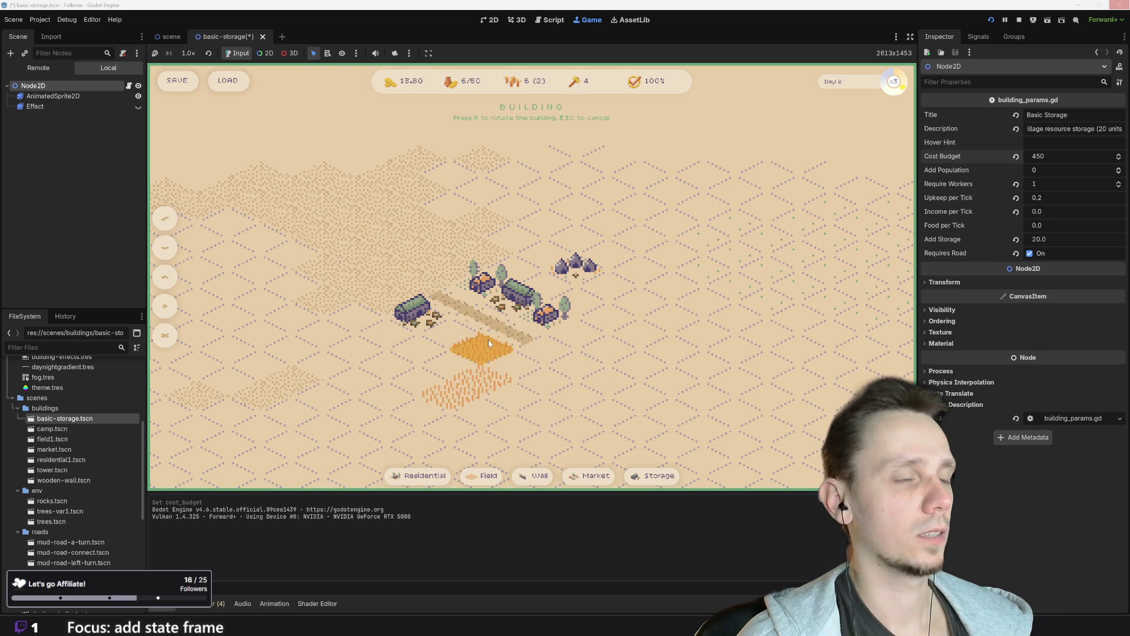
pyautogui.press('Escape')
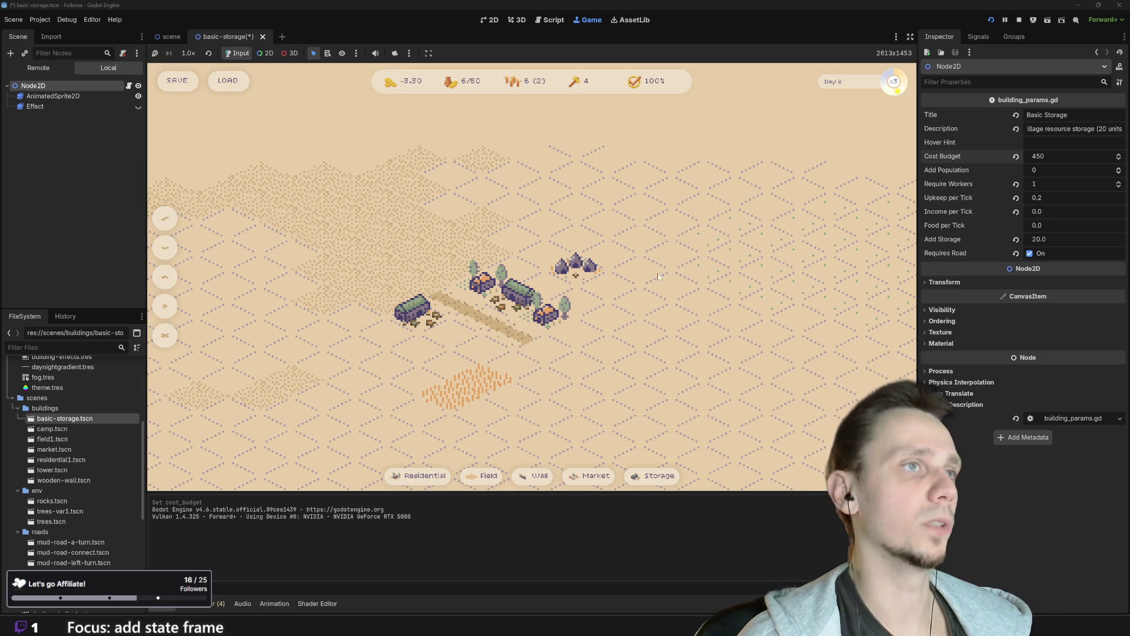
pyautogui.click(989, 20)
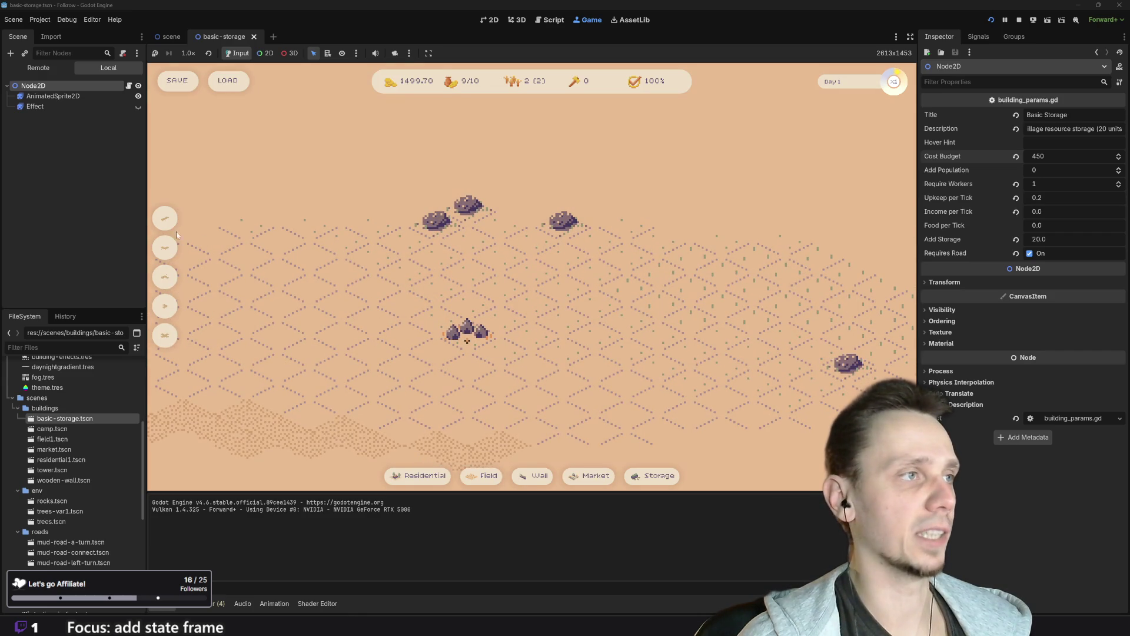
# Step: Lay a road strip near the map centre, with a market and a house beside it
pyautogui.click(564, 324)
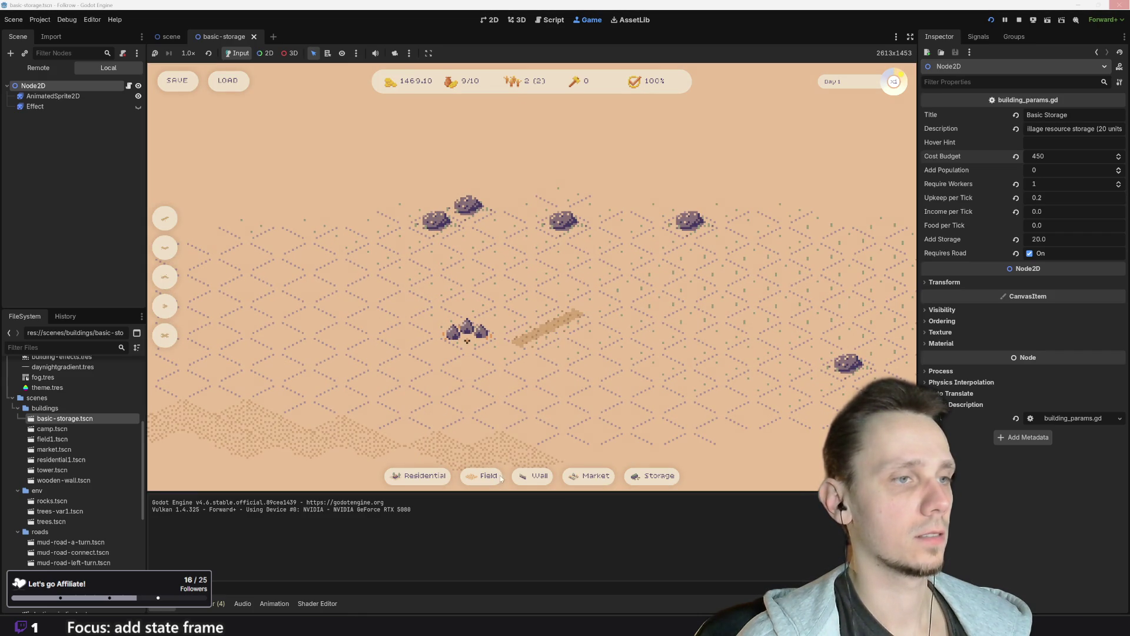
pyautogui.click(596, 475)
pyautogui.click(501, 318)
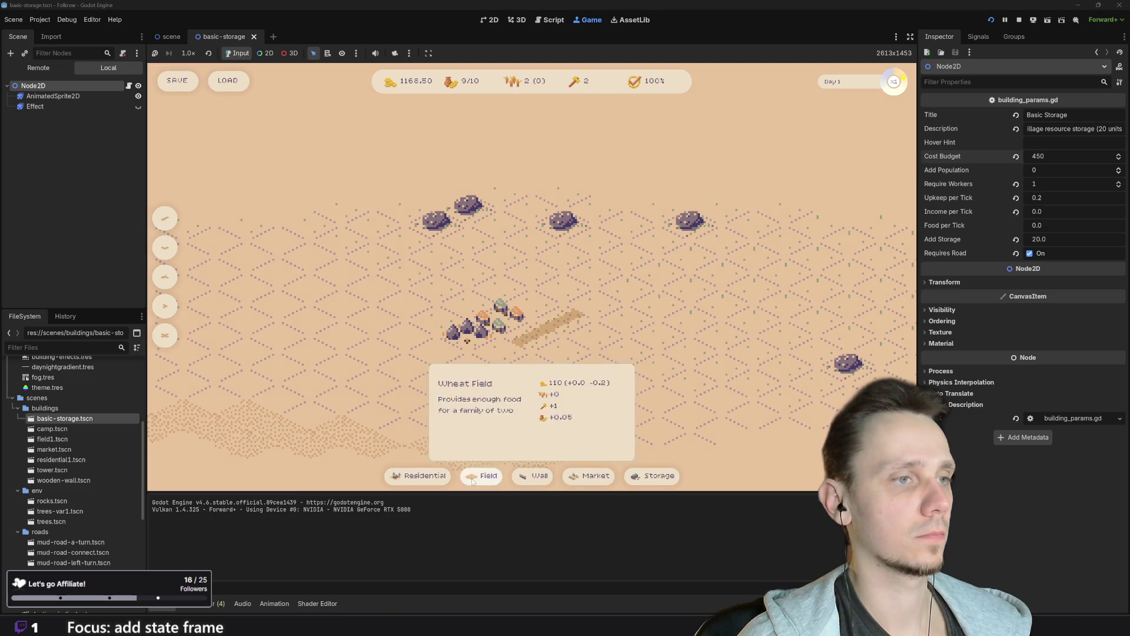
pyautogui.click(415, 478)
pyautogui.click(531, 302)
# Step: Place wheat fields below the road and another house beside the fields
pyautogui.click(420, 475)
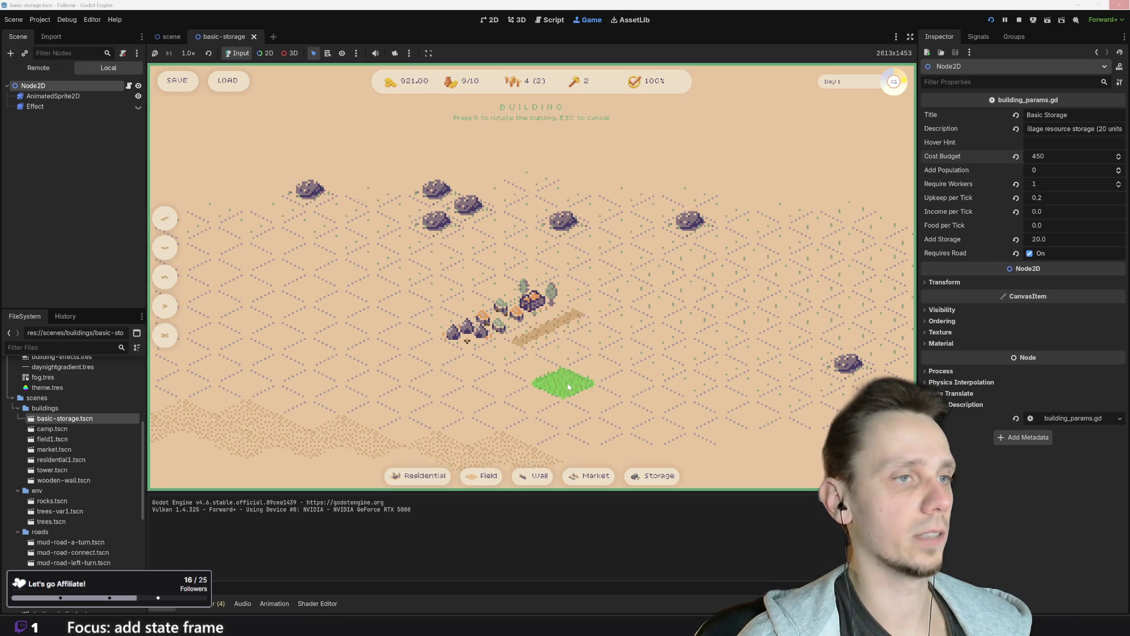
pyautogui.click(483, 476)
pyautogui.click(564, 381)
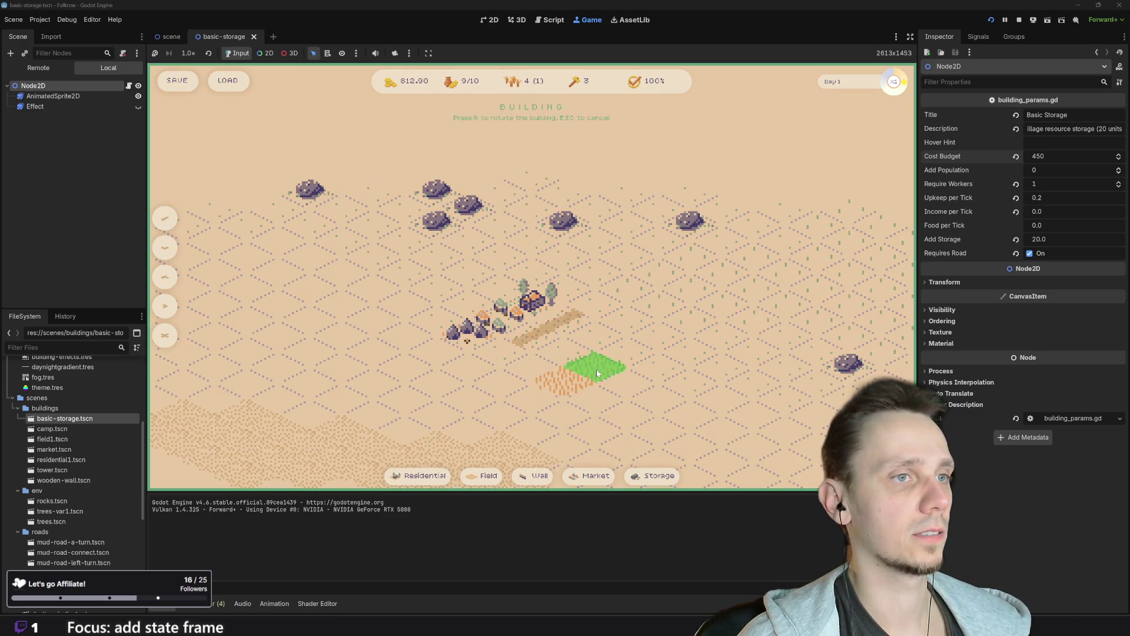
pyautogui.click(595, 369)
pyautogui.click(430, 475)
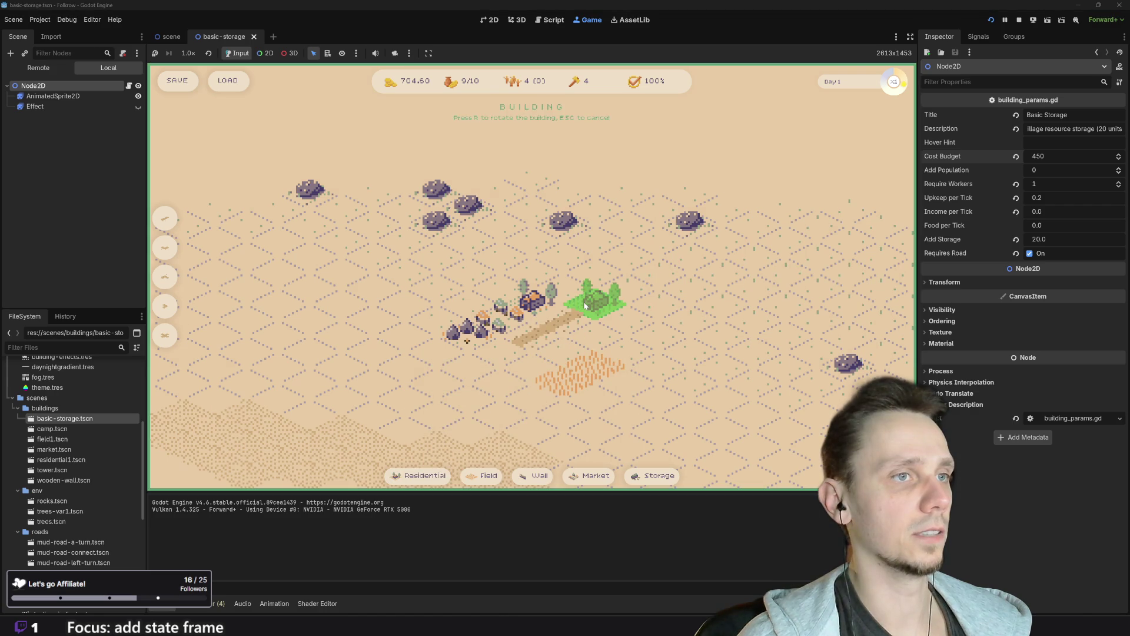
pyautogui.click(556, 356)
# Step: Add one more wheat field near the centre, then cancel a Storage placement with Esc
pyautogui.press('d')
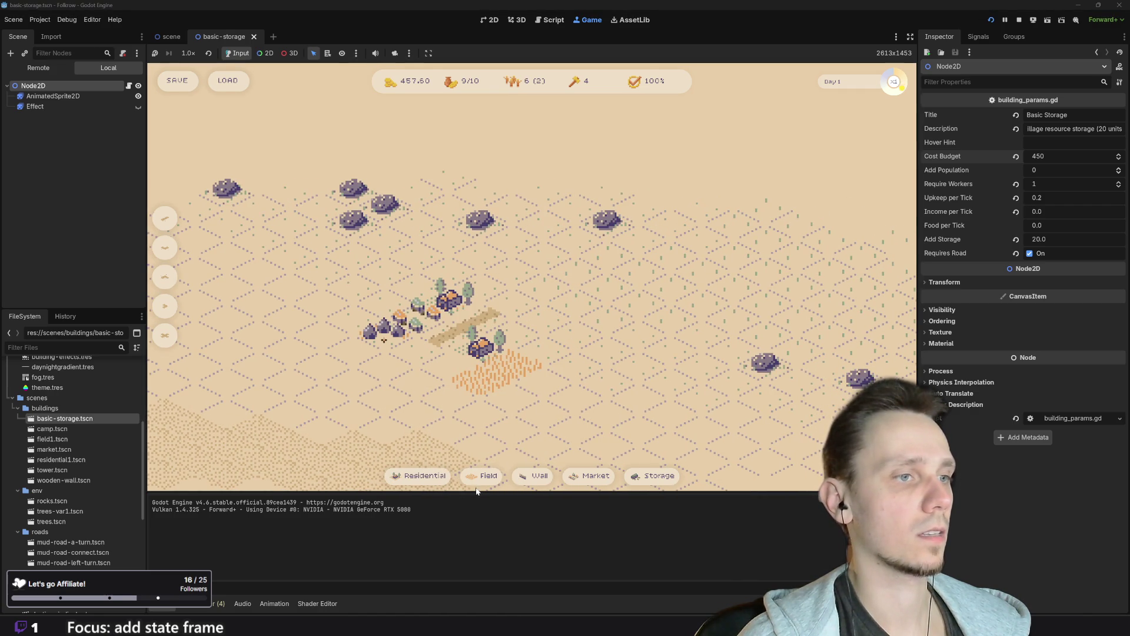
pyautogui.click(479, 476)
pyautogui.click(503, 383)
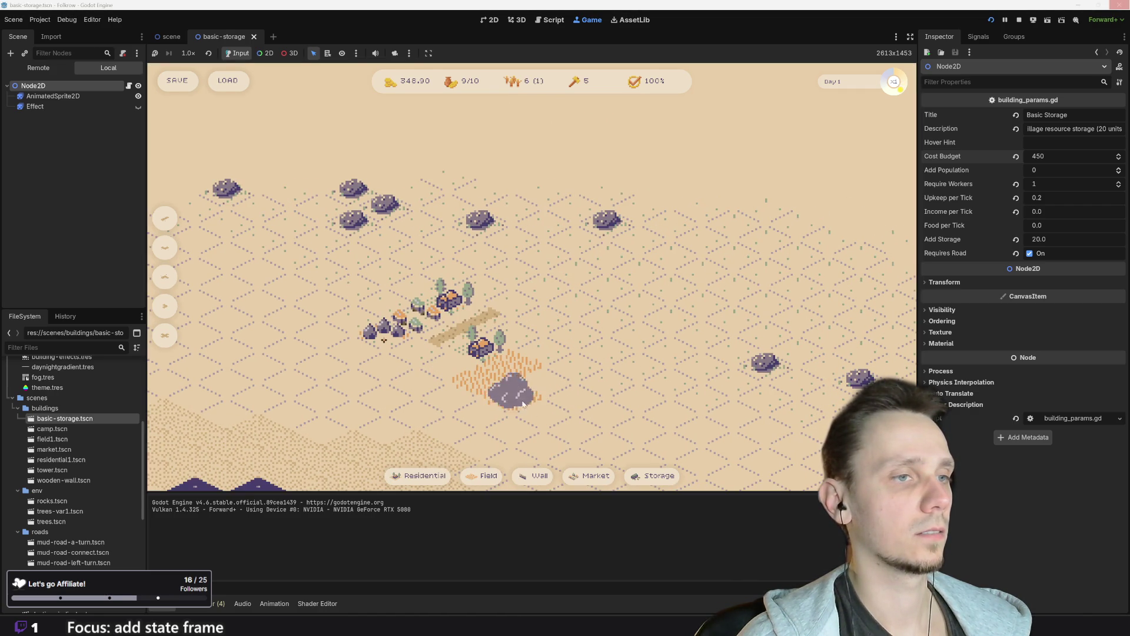
pyautogui.click(659, 479)
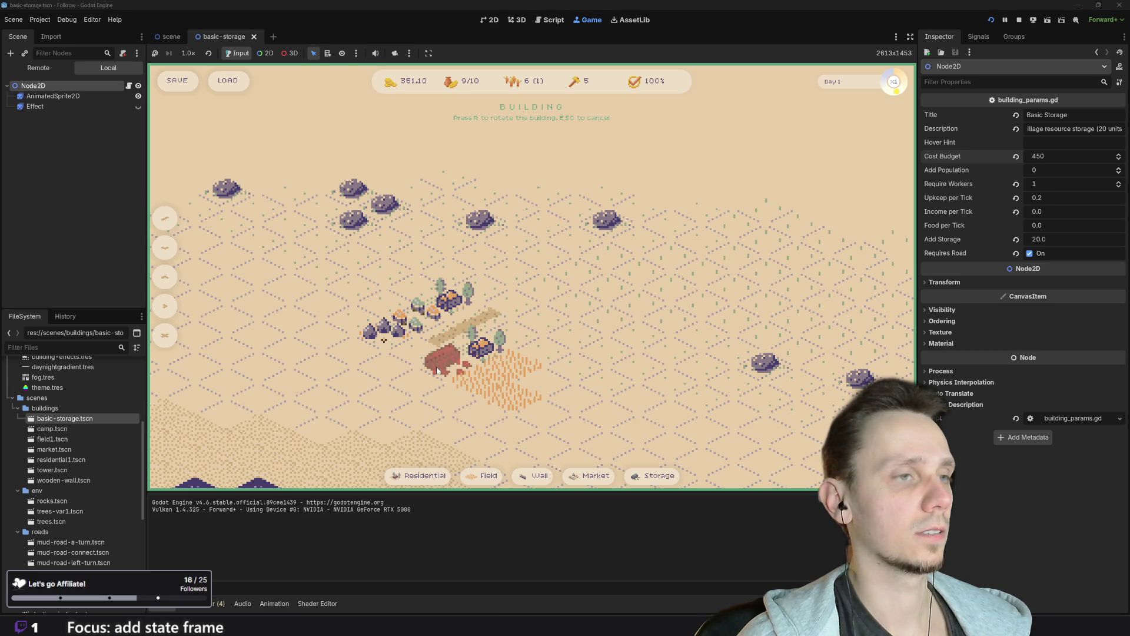
pyautogui.press('Escape')
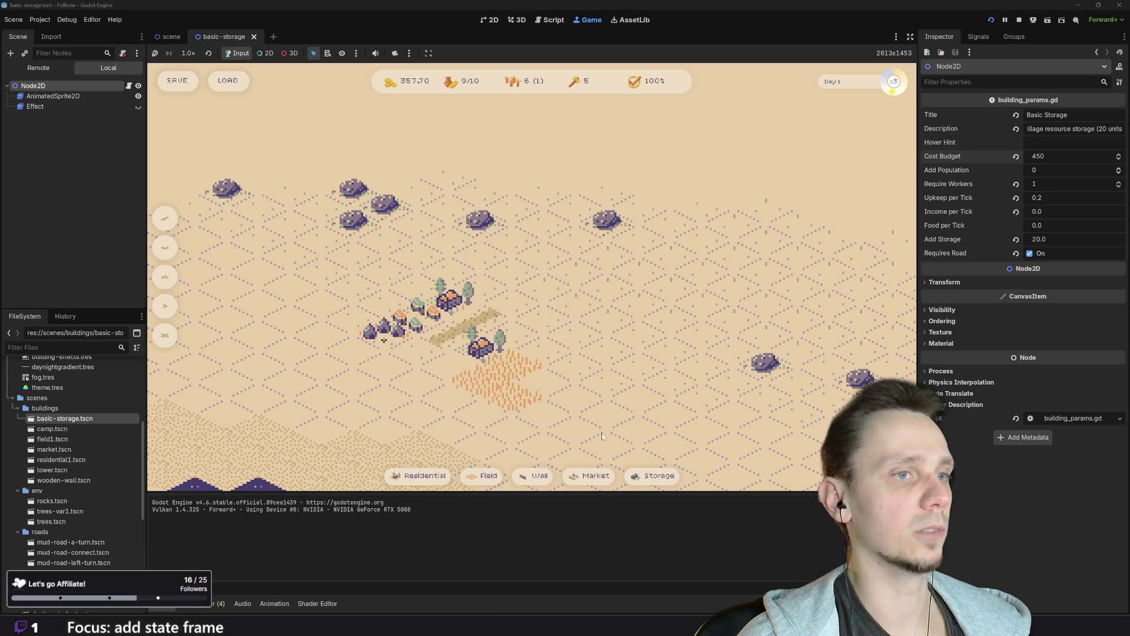
pyautogui.moveTo(652, 482)
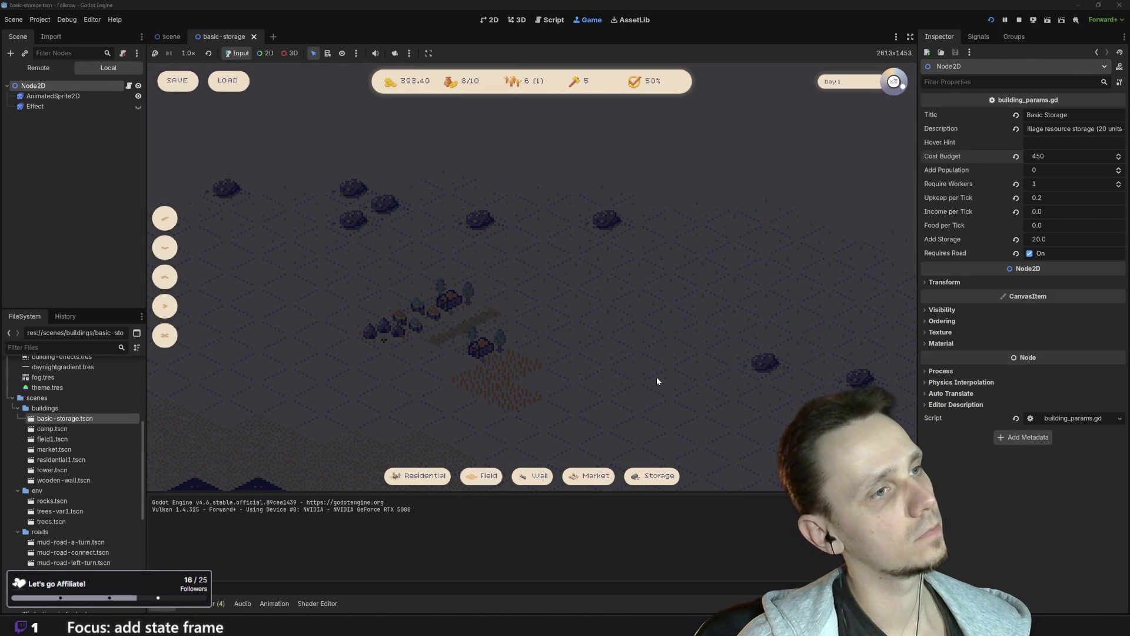
pyautogui.moveTo(648, 378); pyautogui.dragTo(697, 375)
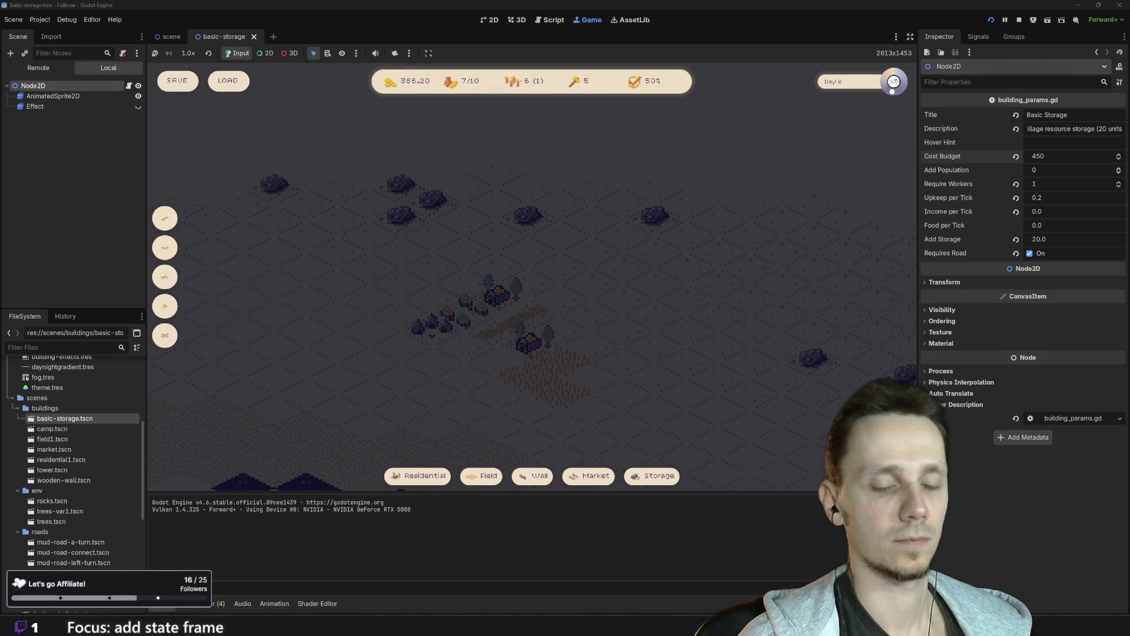
pyautogui.press('XF86AudioMute')
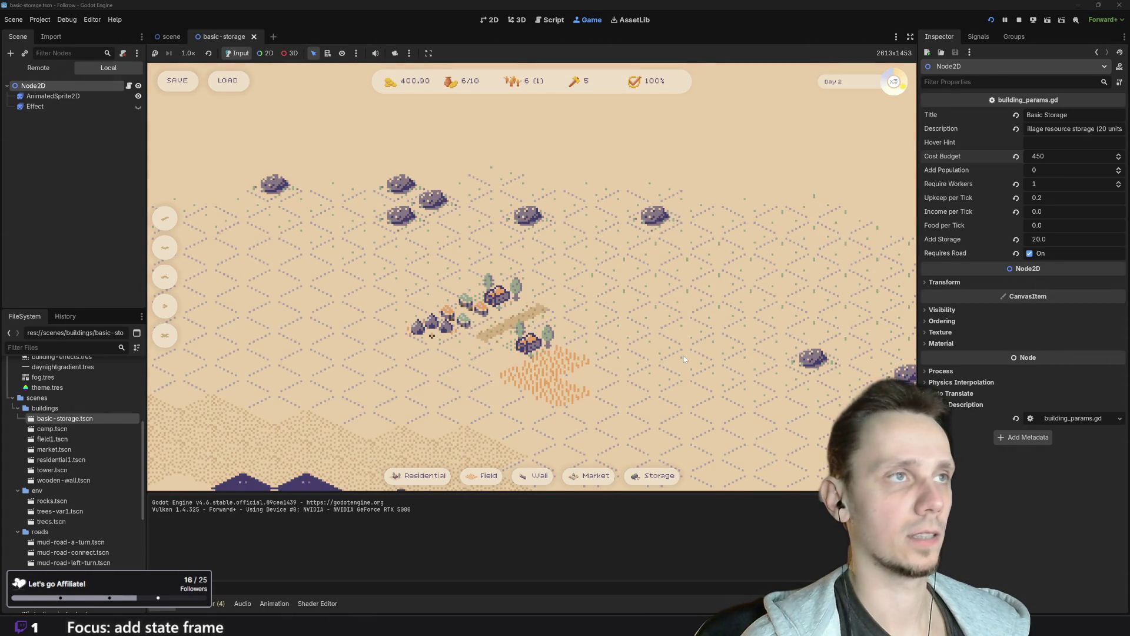
pyautogui.press('XF86AudioLowerVolume')
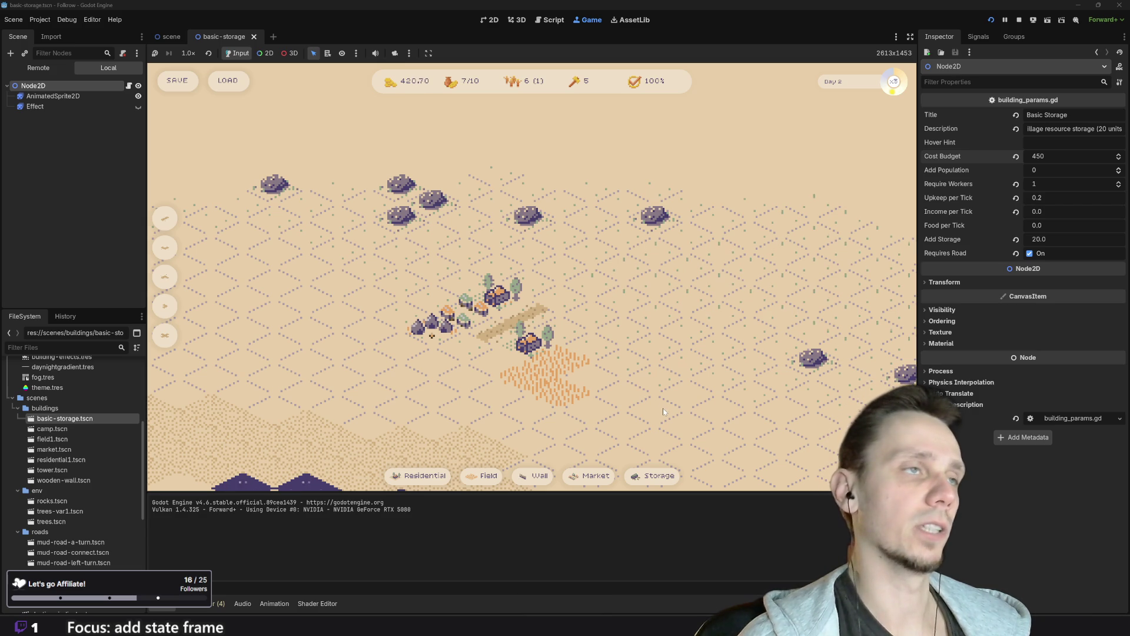
# Step: Place a Basic Storage next to the road for capacity 30, then save the game on Day 3
pyautogui.click(660, 482)
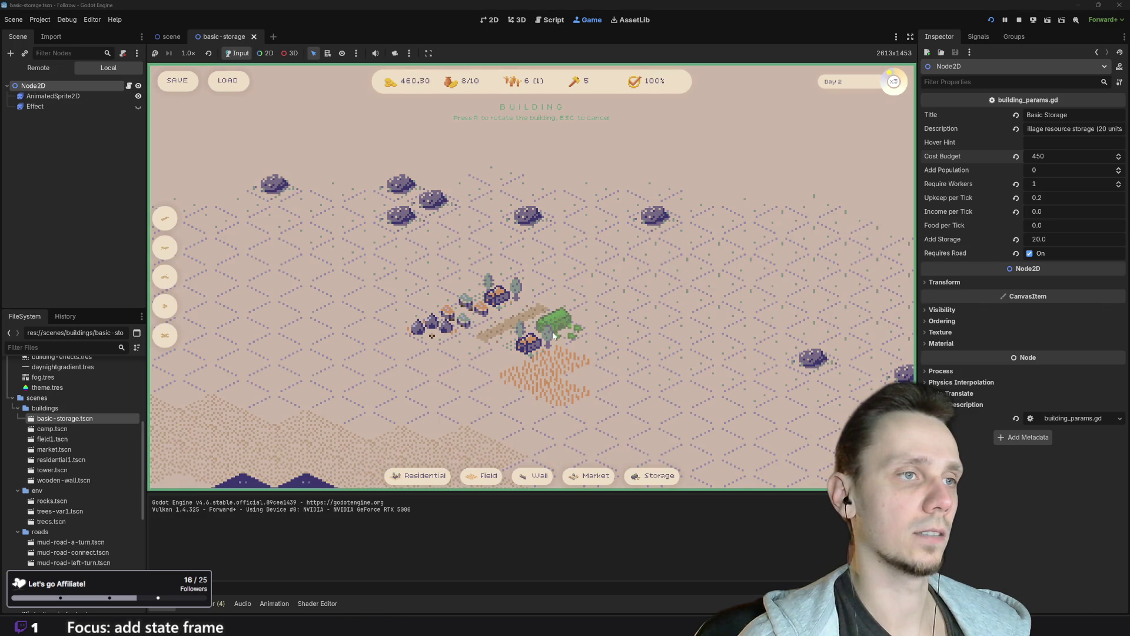
pyautogui.click(555, 336)
pyautogui.press('d')
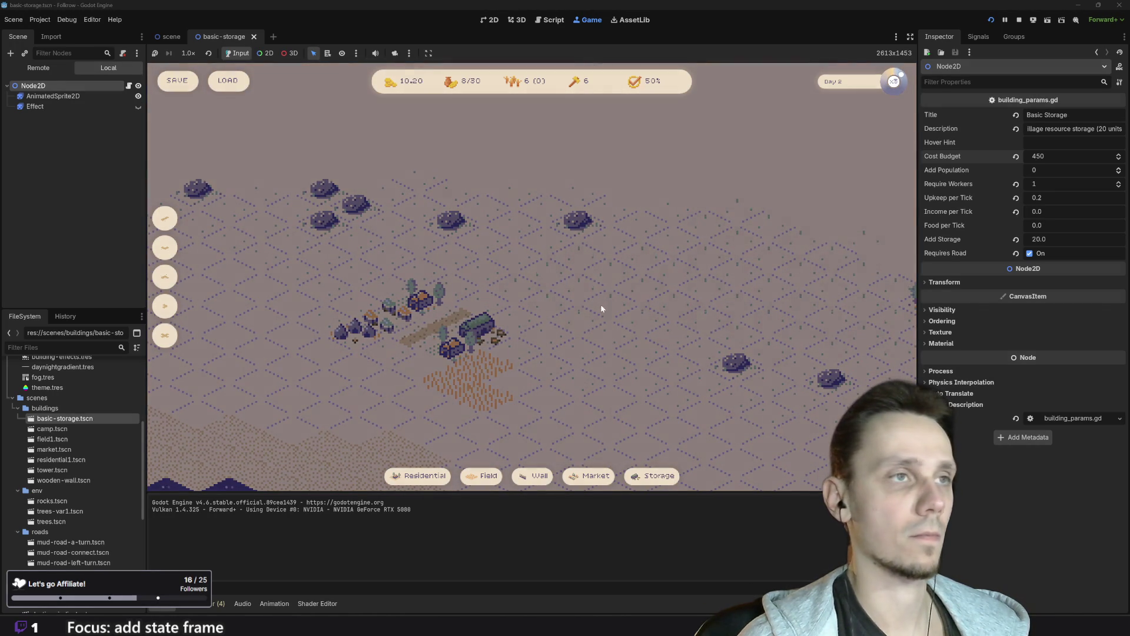
pyautogui.press('a')
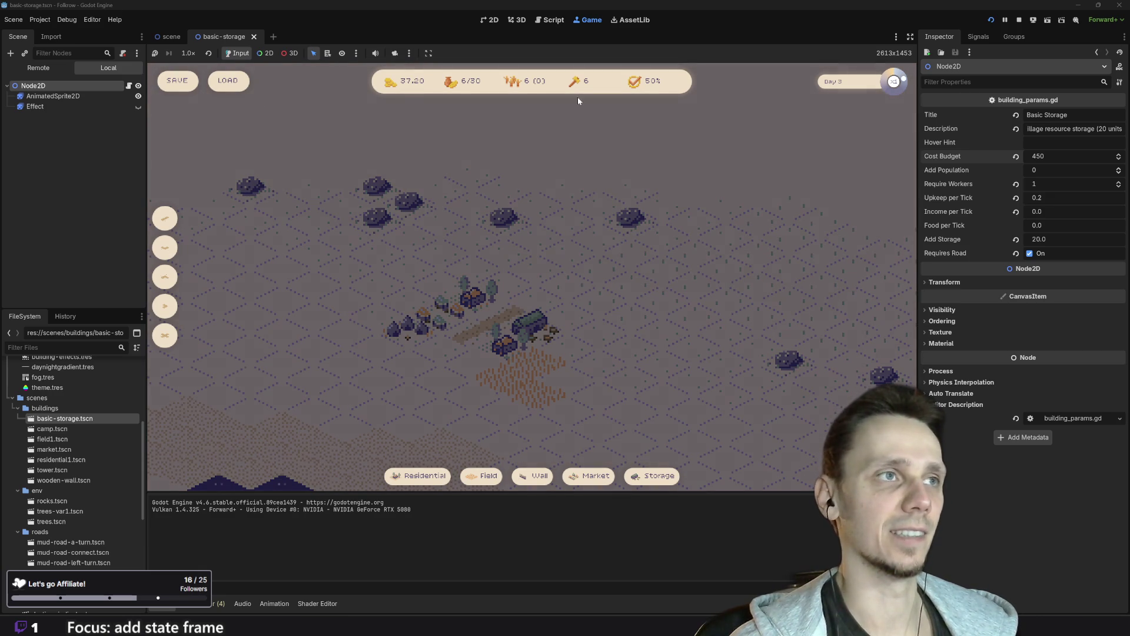
pyautogui.click(178, 83)
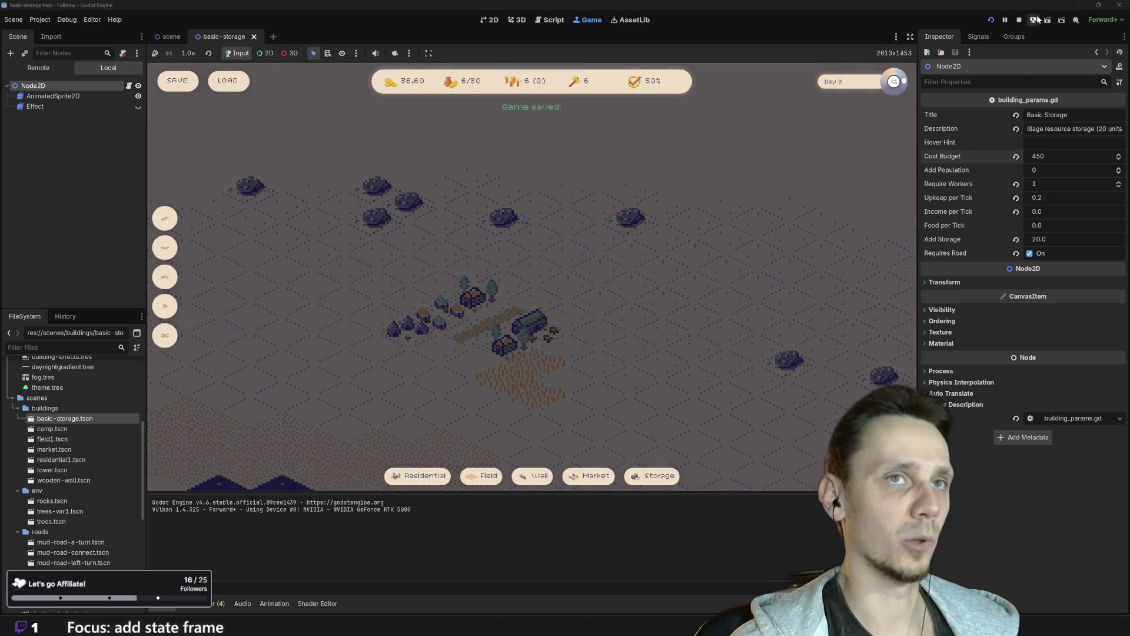